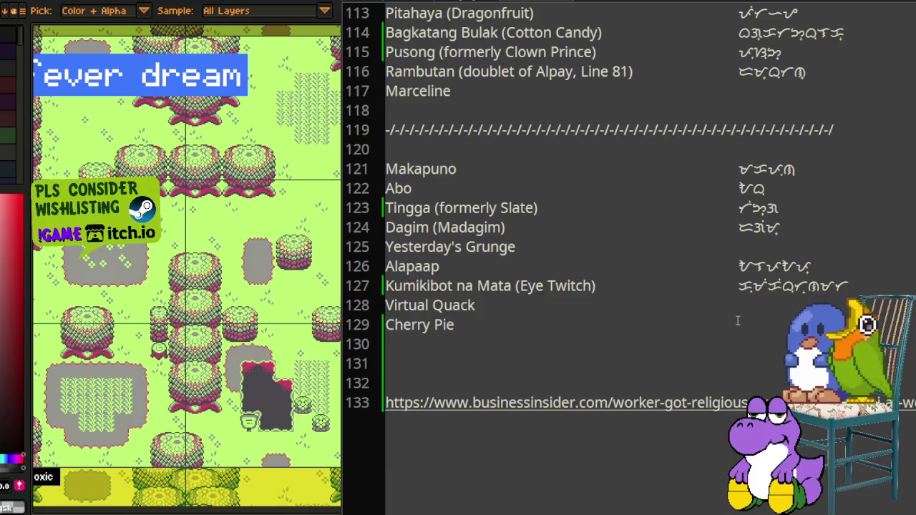
Step: Scroll back to line 57 and select the entire Bell Pepper link
scroll(731, 316, "up", 3)
scroll(731, 316, "up", 1)
scroll(750, 261, "up", 2)
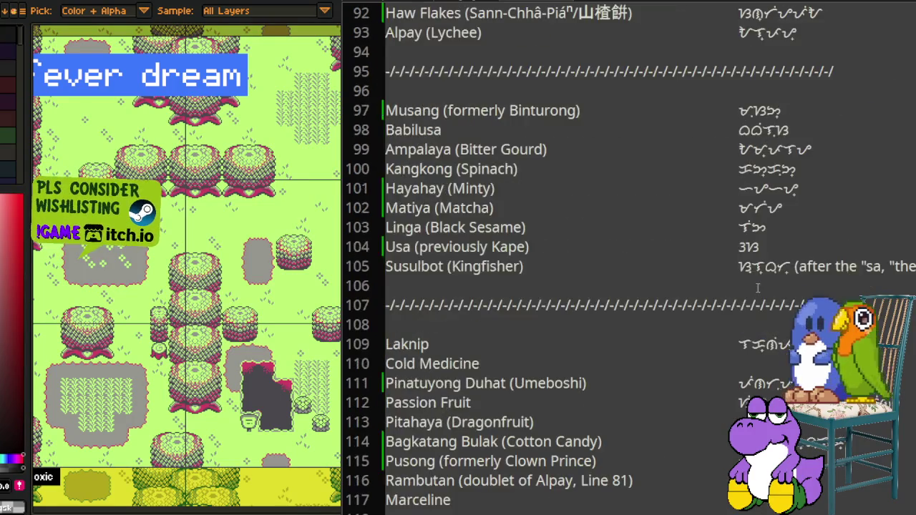
scroll(759, 288, "up", 3)
scroll(767, 302, "up", 3)
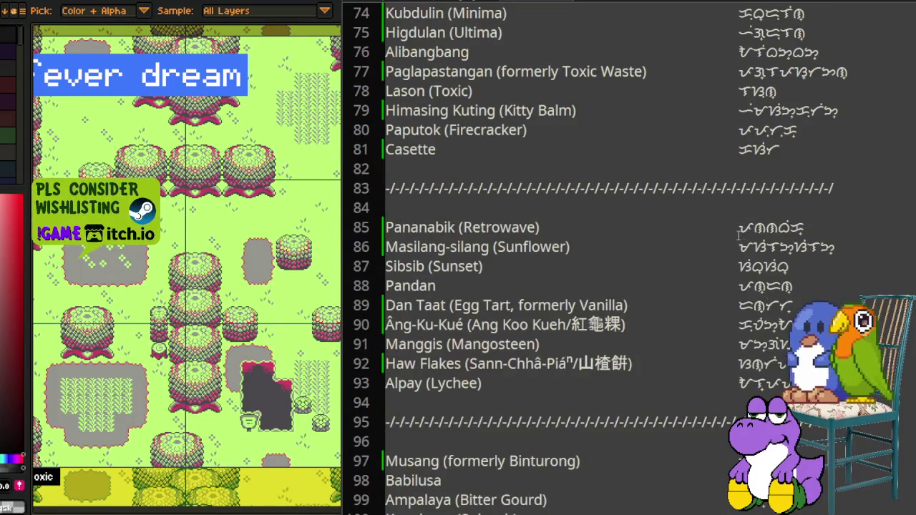
scroll(764, 283, "up", 1)
scroll(761, 250, "up", 2)
scroll(763, 254, "up", 1)
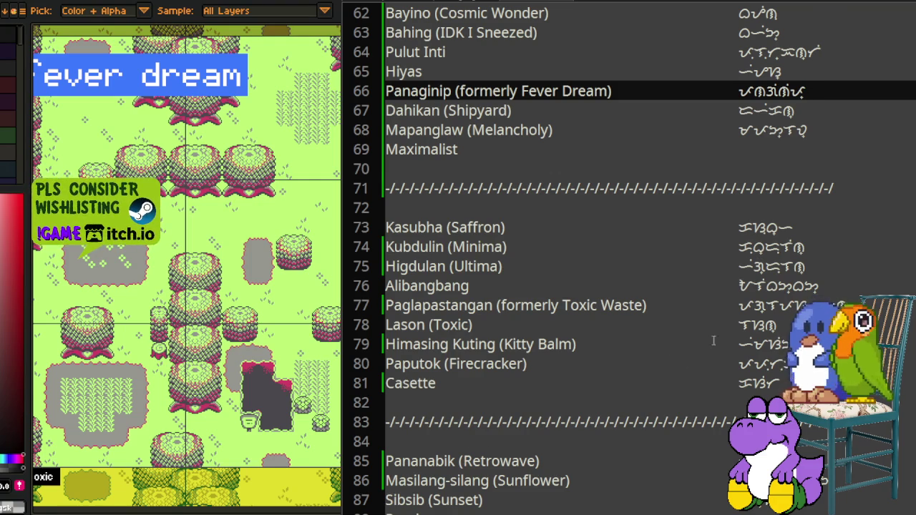
scroll(733, 317, "up", 1)
scroll(732, 317, "up", 2)
scroll(738, 287, "up", 2)
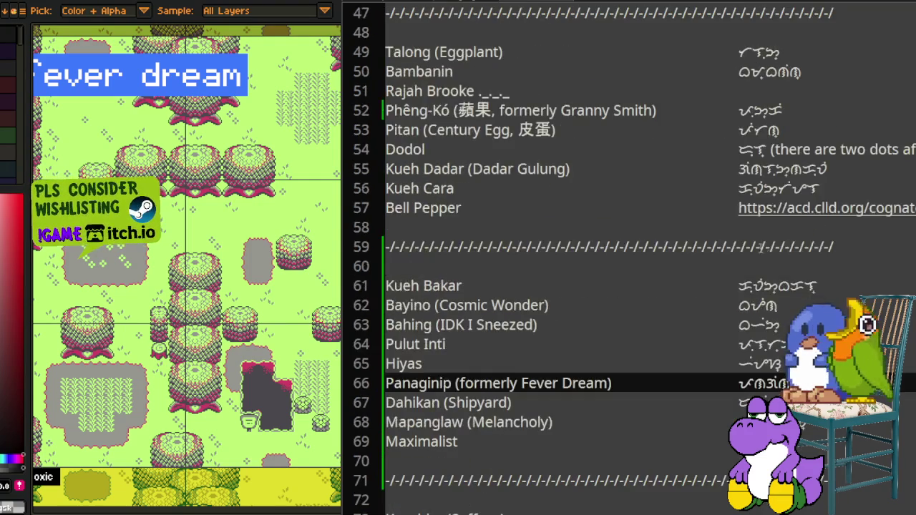
scroll(744, 257, "up", 2)
scroll(749, 238, "up", 2)
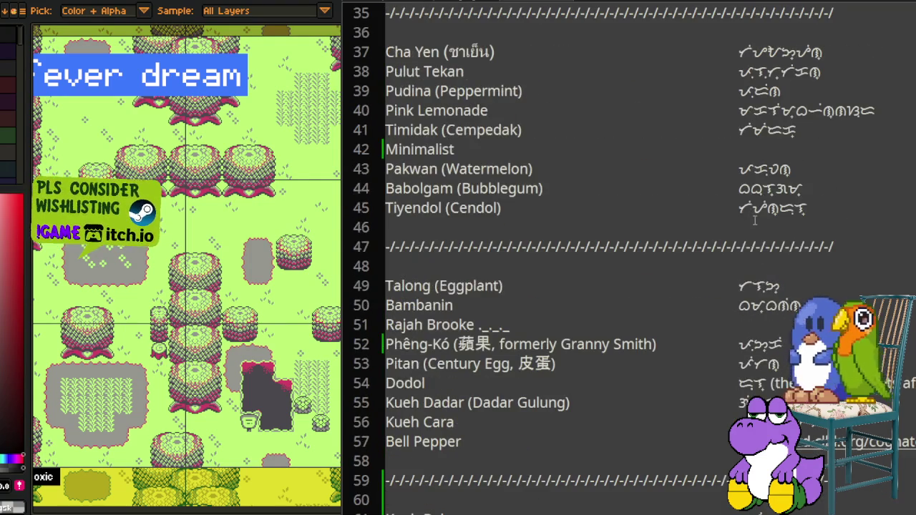
scroll(630, 258, "up", 2)
scroll(630, 258, "up", 2)
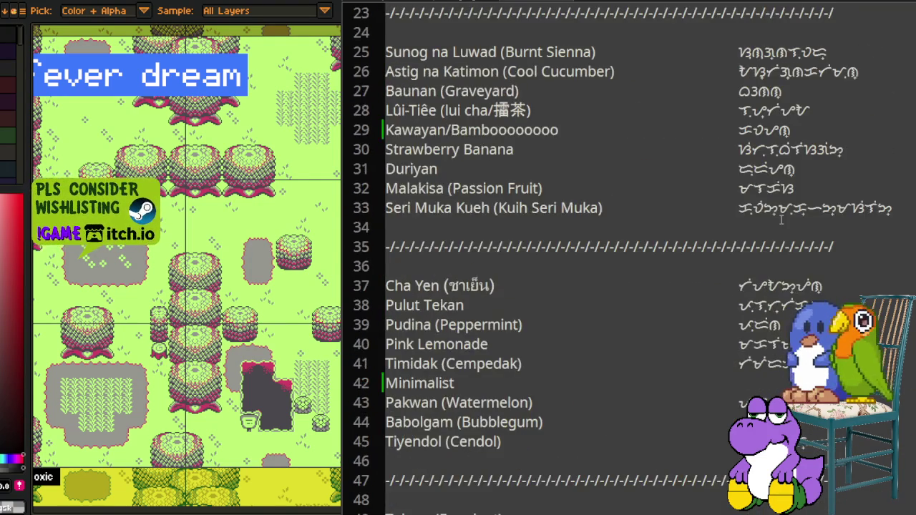
scroll(630, 257, "down", 3)
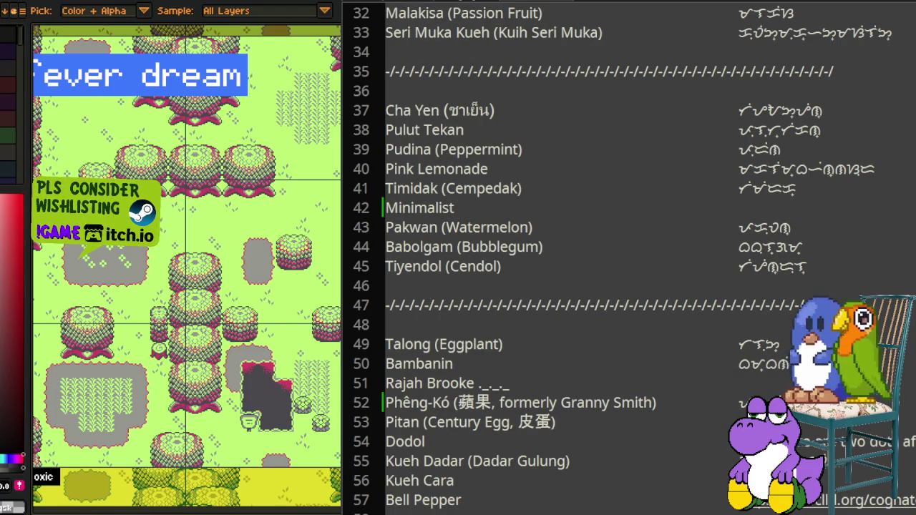
scroll(629, 258, "down", 3)
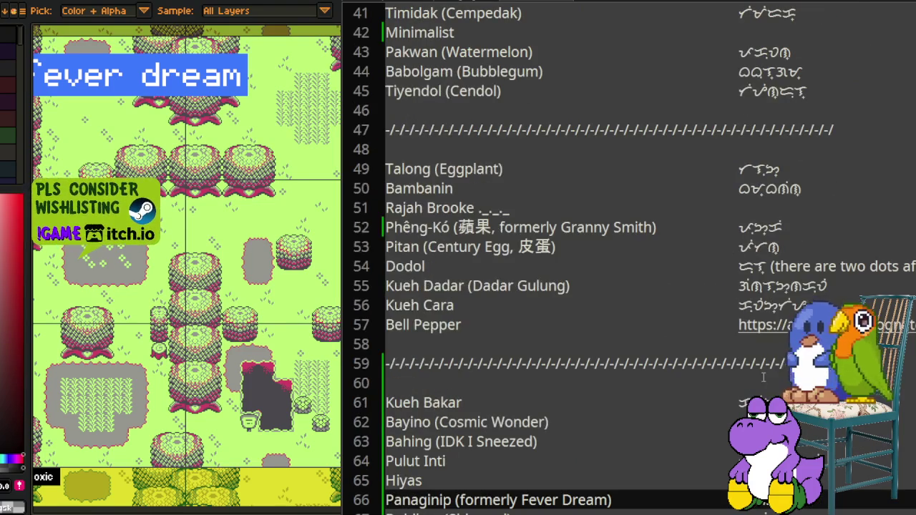
left_click(738, 326)
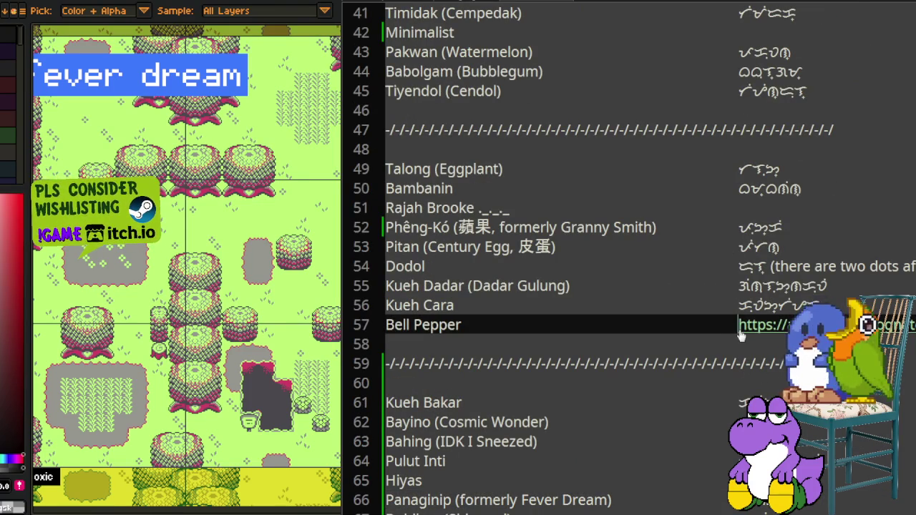
key("shift+End")
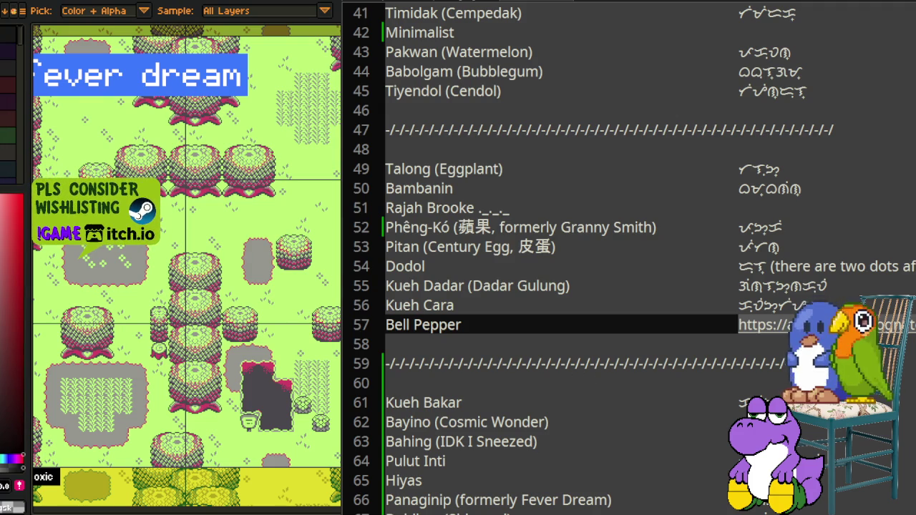
scroll(654, 382, "down", 3)
Step: Scroll the palette list down to lines 101–126, Hayahay through Alapaap
scroll(679, 384, "down", 1)
scroll(678, 384, "down", 4)
scroll(679, 385, "down", 1)
scroll(679, 384, "down", 4)
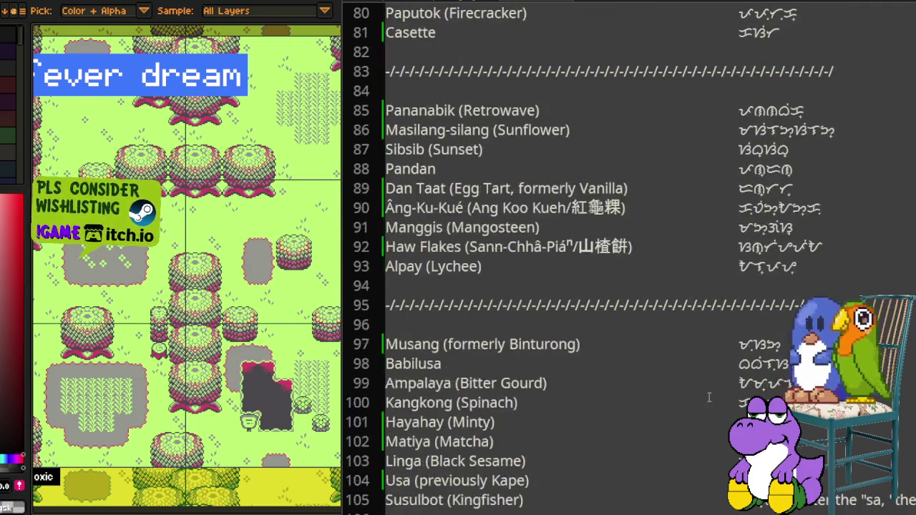
scroll(713, 385, "down", 3)
scroll(713, 385, "down", 2)
scroll(713, 384, "down", 1)
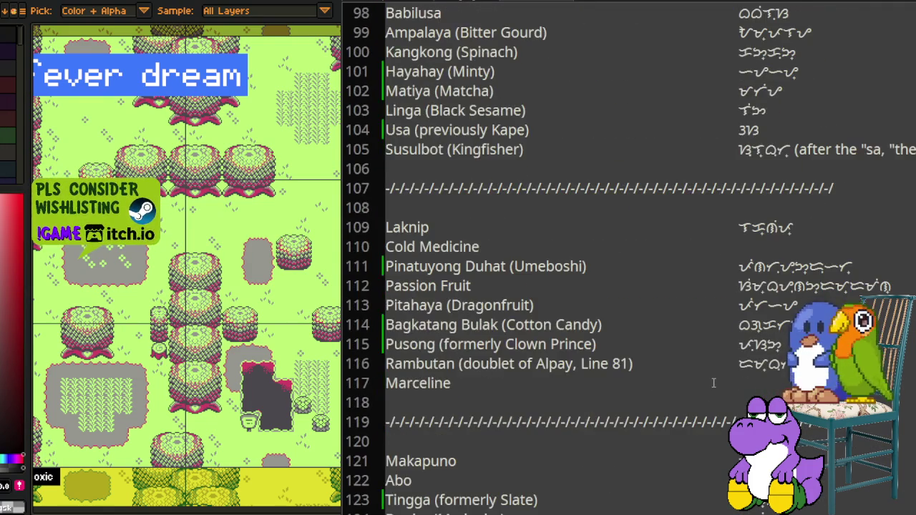
scroll(713, 383, "down", 1)
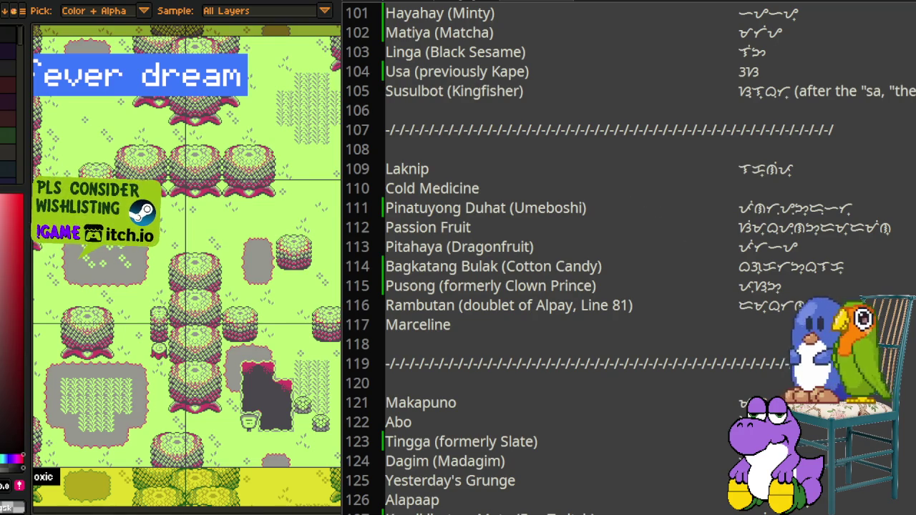
scroll(188, 136, "down", 2)
scroll(187, 135, "down", 1)
scroll(188, 135, "down", 1)
scroll(188, 136, "down", 1)
scroll(186, 136, "down", 1)
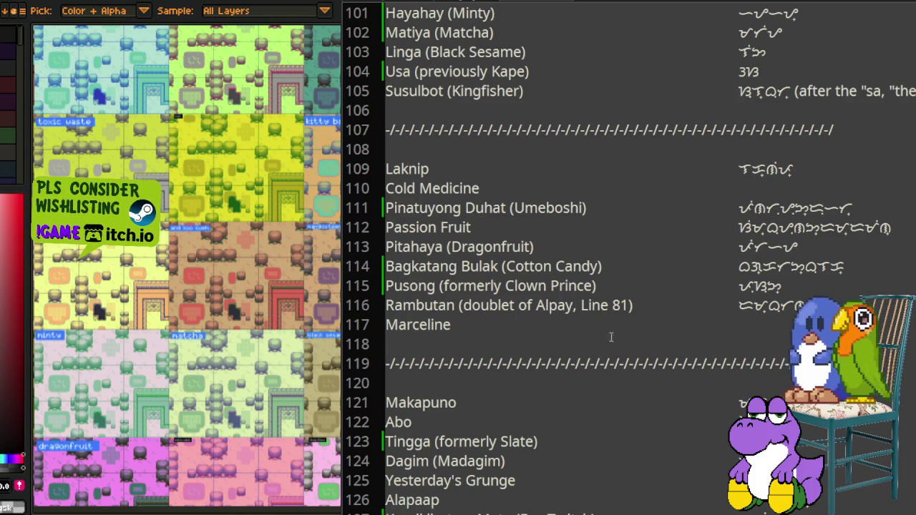
Step: Zoom and pan the Aseprite canvas from the binturung map to the pink cold medicine tileset
scroll(177, 116, "down", 3)
scroll(271, 269, "down", 3)
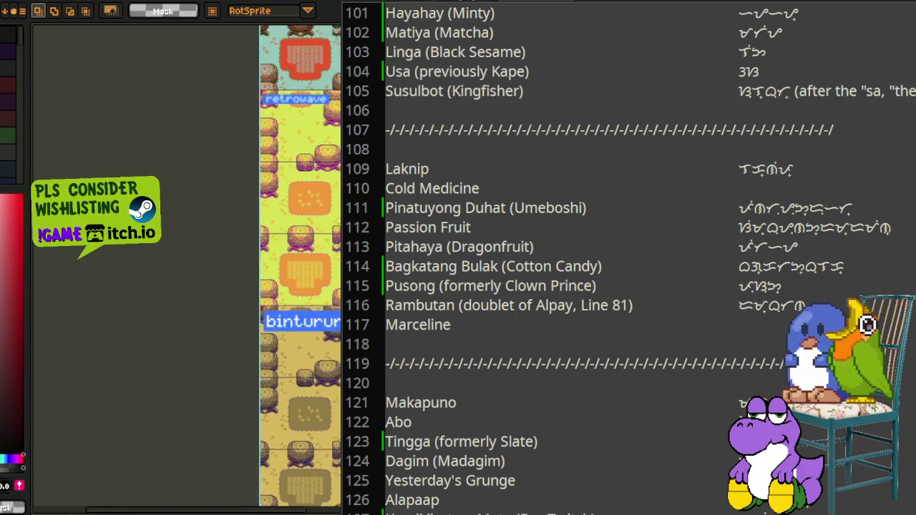
scroll(271, 269, "down", 2)
scroll(272, 269, "down", 2)
scroll(260, 267, "down", 5)
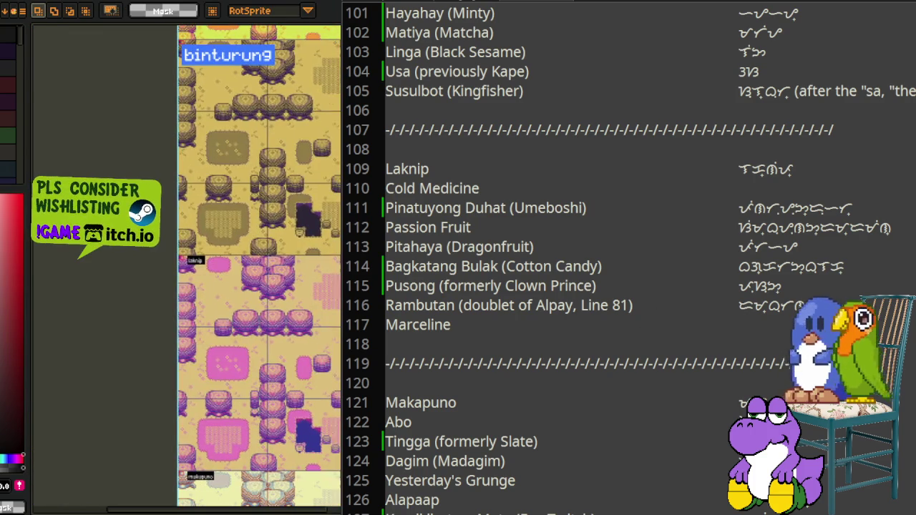
scroll(215, 315, "up", 1)
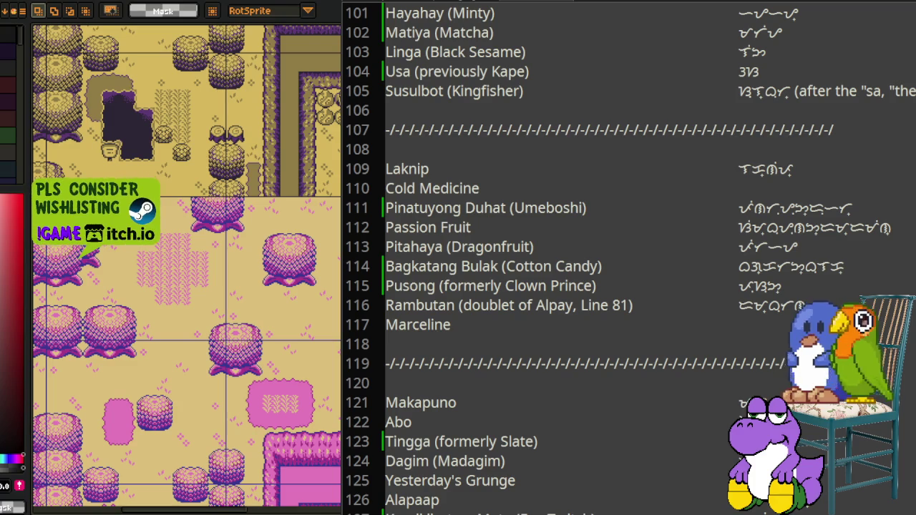
scroll(324, 167, "down", 2)
scroll(324, 167, "down", 5)
scroll(325, 167, "down", 2)
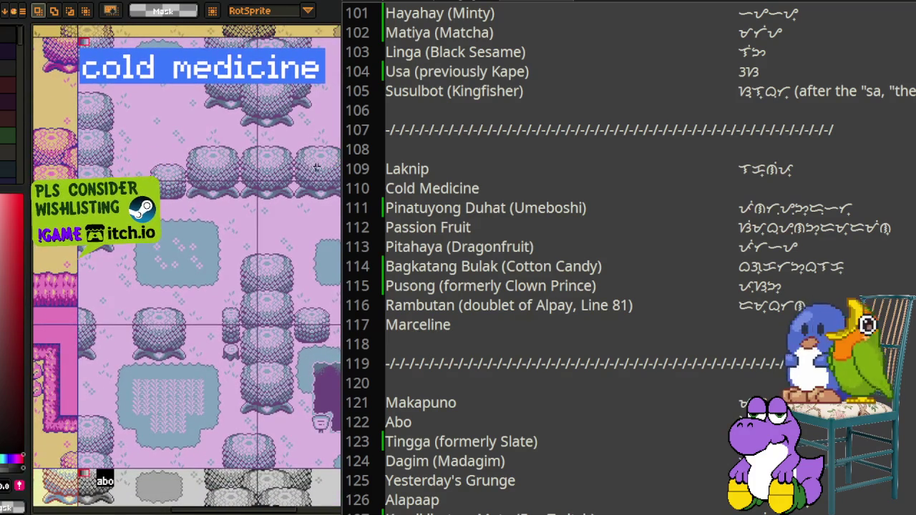
key("i")
scroll(674, 318, "up", 1)
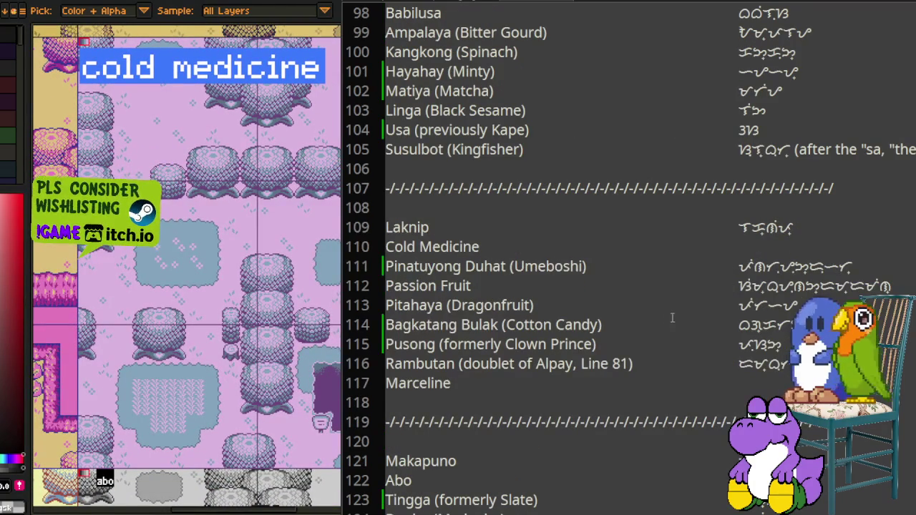
scroll(607, 323, "down", 2)
scroll(608, 323, "down", 1)
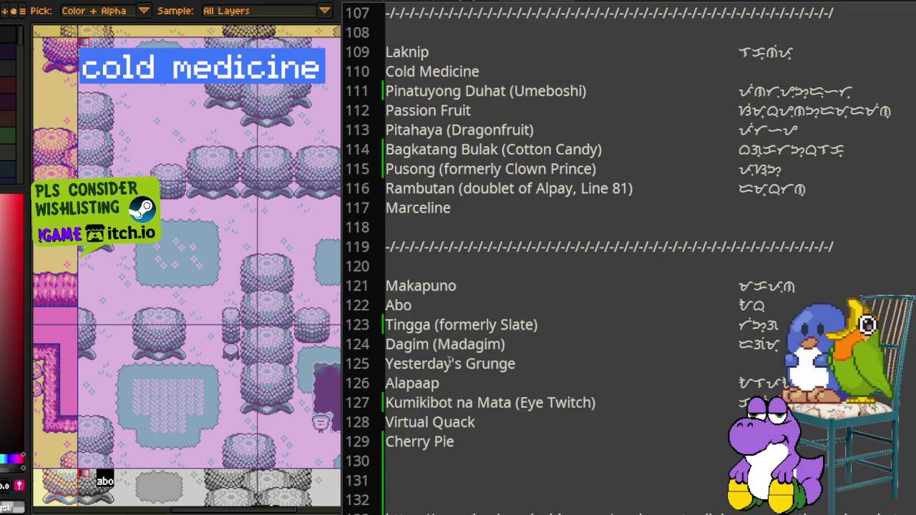
left_click(429, 320)
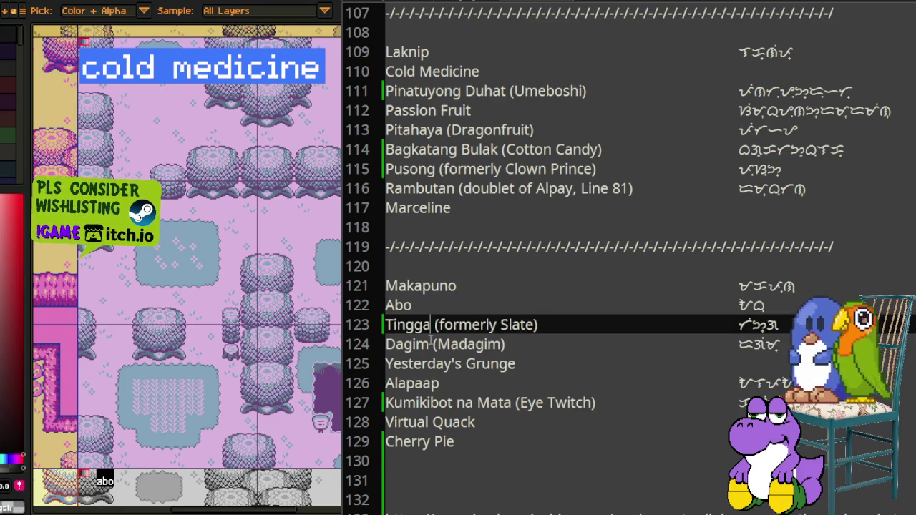
scroll(431, 341, "down", 2)
scroll(431, 340, "up", 1)
scroll(431, 341, "up", 1)
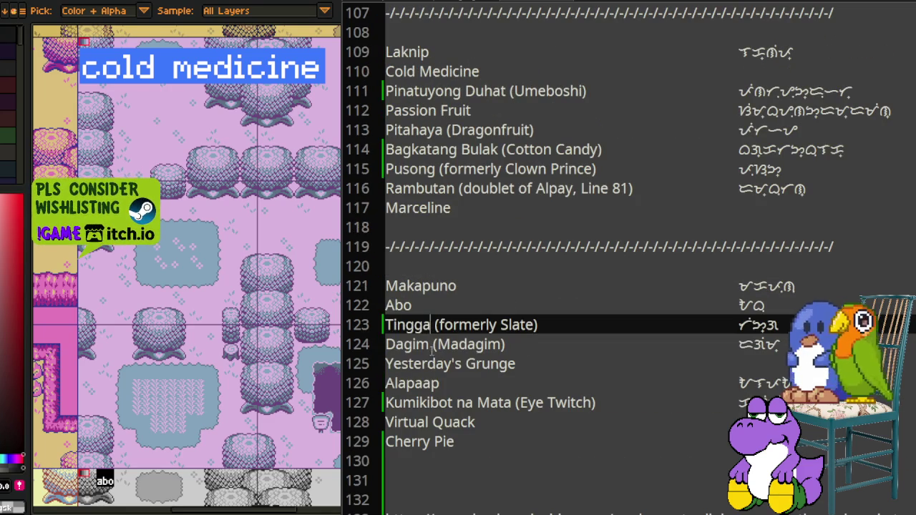
left_click(431, 362)
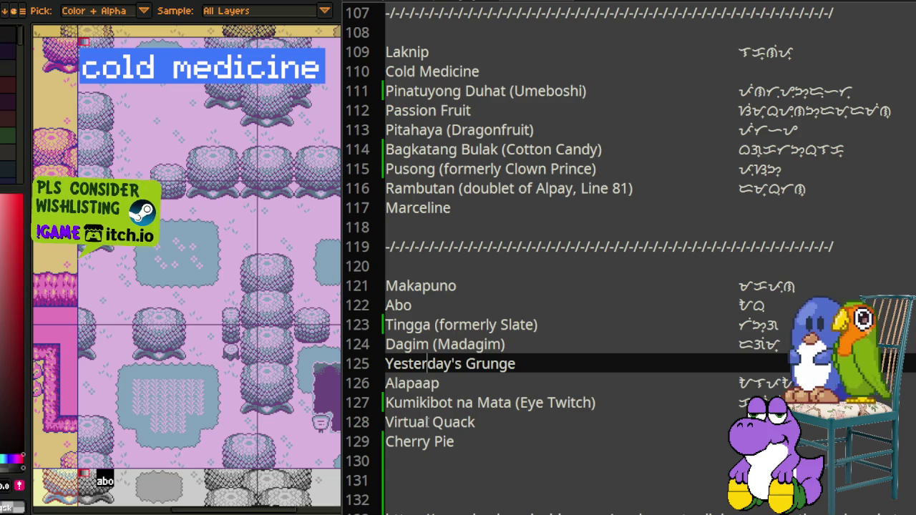
scroll(440, 256, "up", 1)
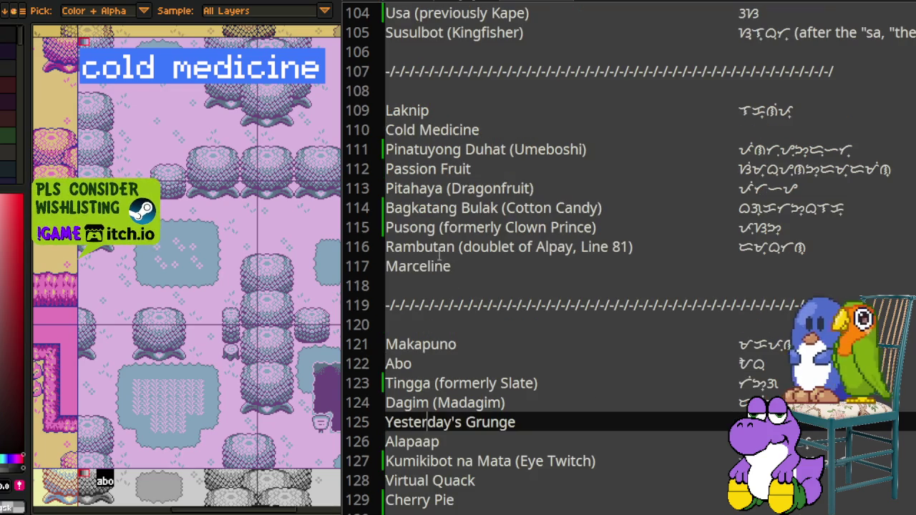
Step: Type 'Malamig na gamot' after Cold Medicine on line 110
left_click(473, 129)
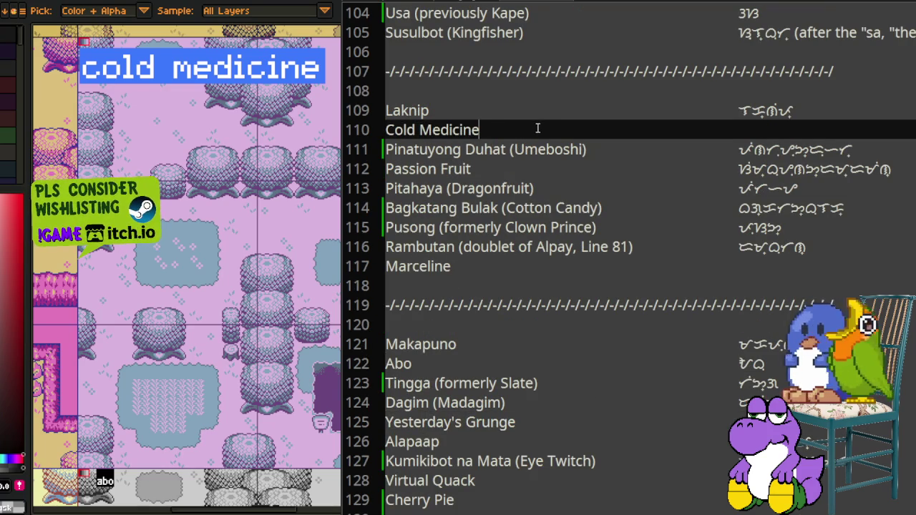
type("MA")
key("BackSpace")
type("alama")
key("BackSpace")
type("ig na gamot")
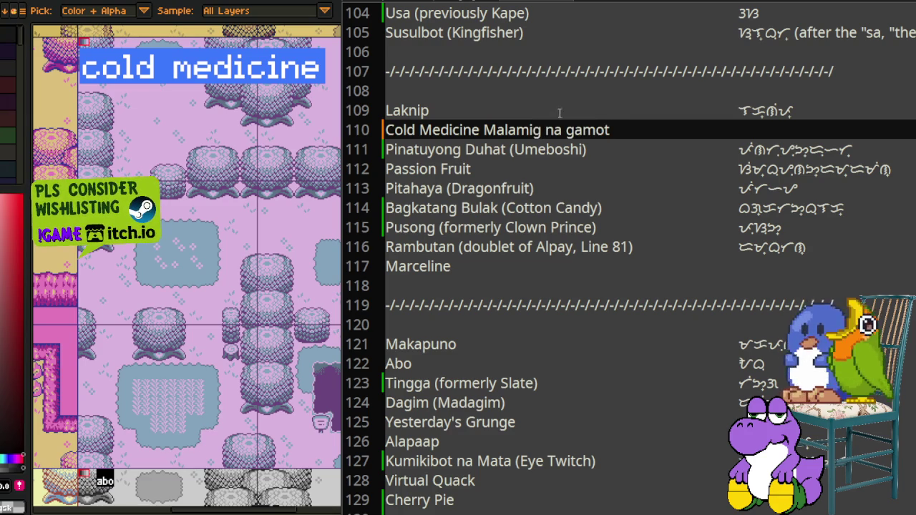
Step: Move 'Malamig na gamot' in front of Cold Medicine, followed by an opening parenthesis
left_click_drag(485, 129, 613, 128)
key("ctrl+c")
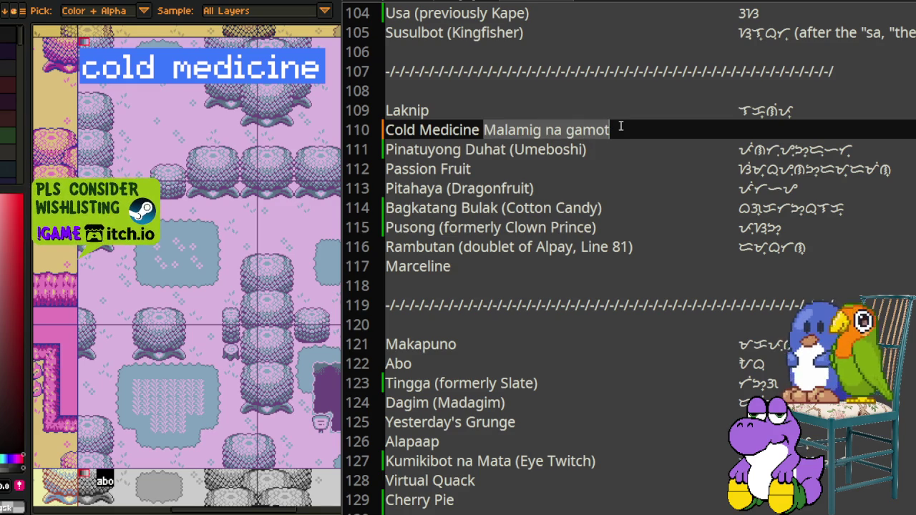
key("BackSpace")
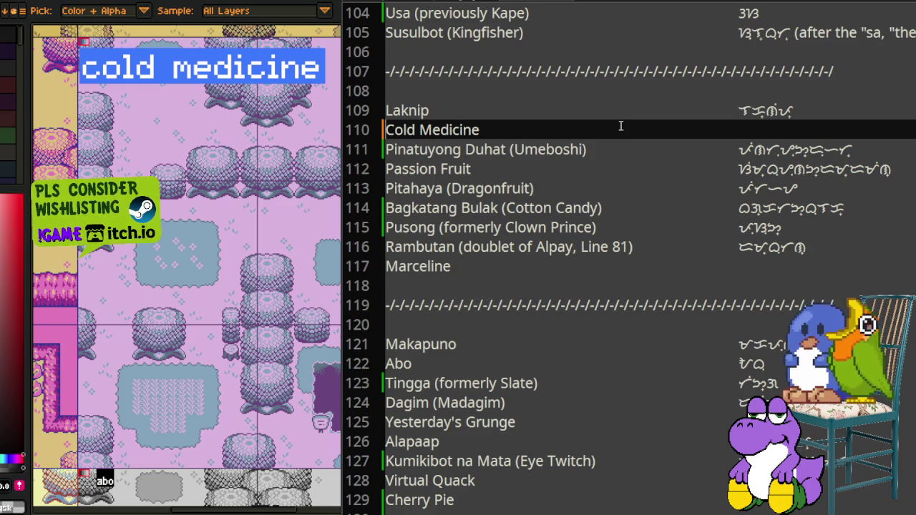
key("ctrl+z")
key("ctrl+z")
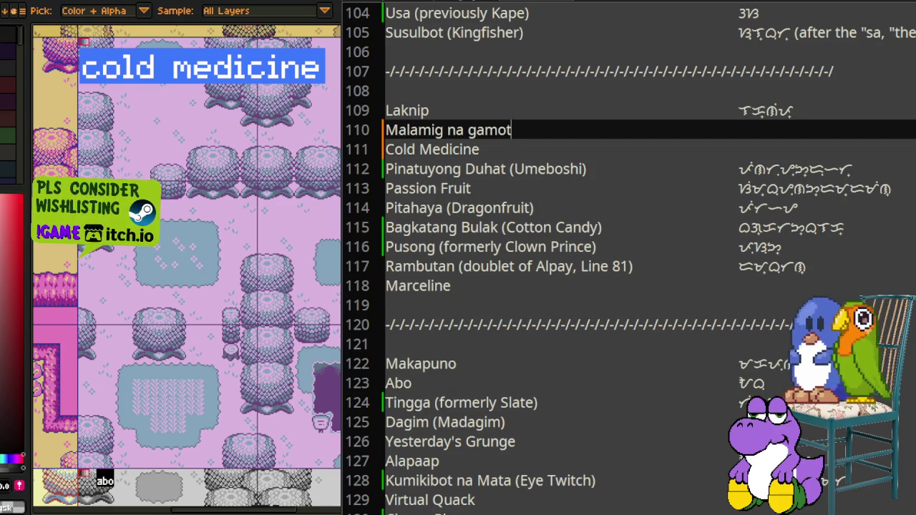
key("ctrl+shift+z")
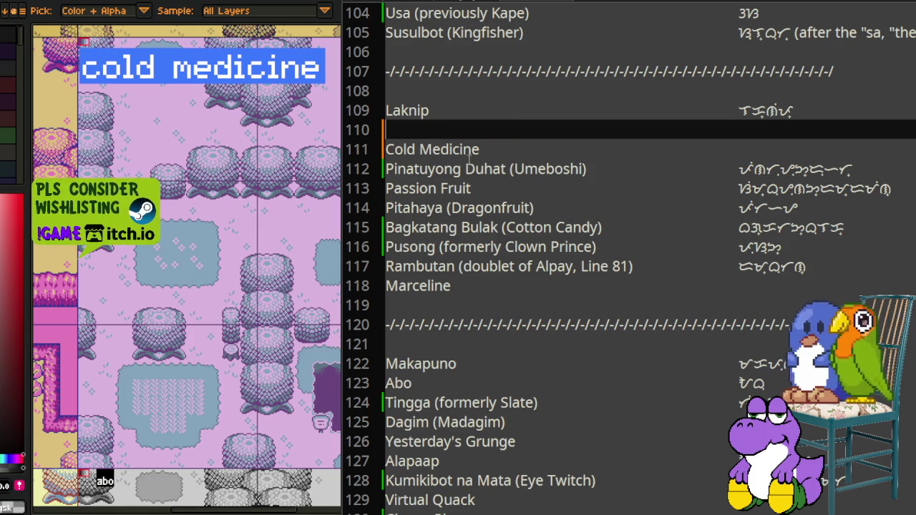
key("Delete")
left_click(491, 129)
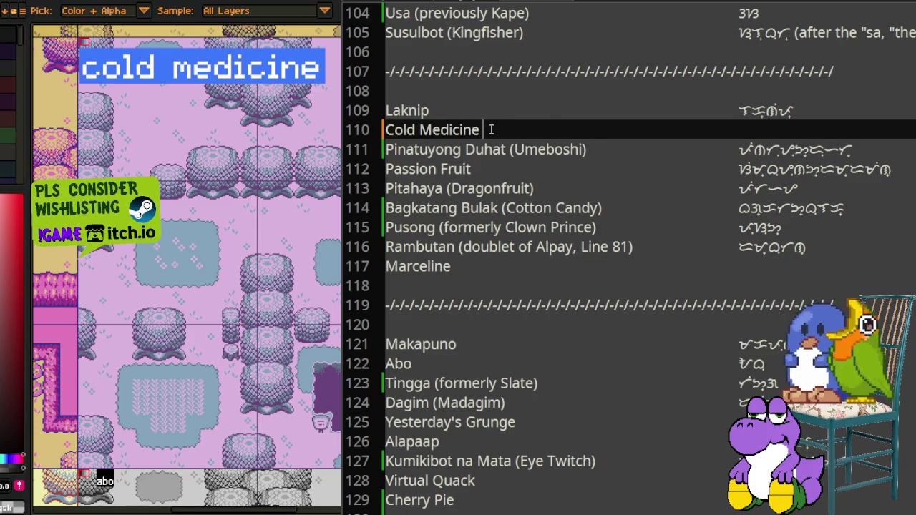
key("Home")
key("ctrl+v")
type("(")
Step: Close the parenthesis after Cold Medicine and capitalise Gamot
key("End")
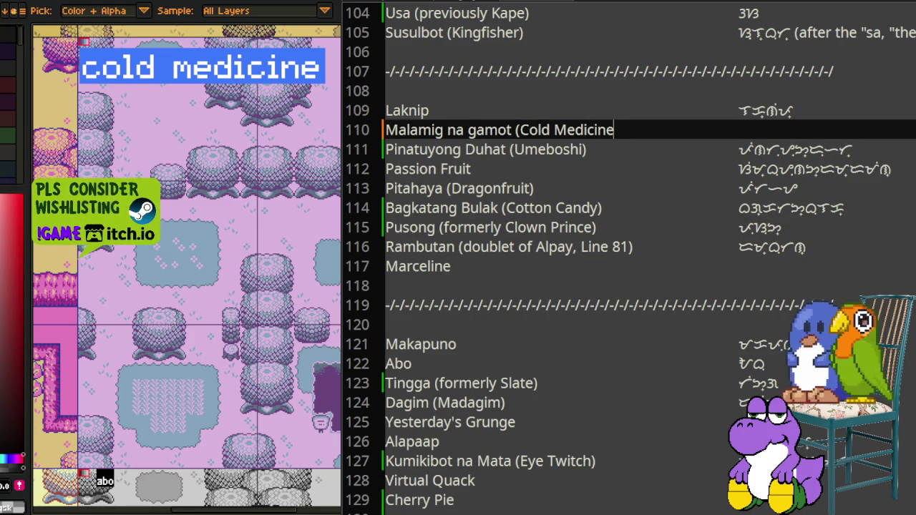
key("Insert")
key("BackSpace")
type(")")
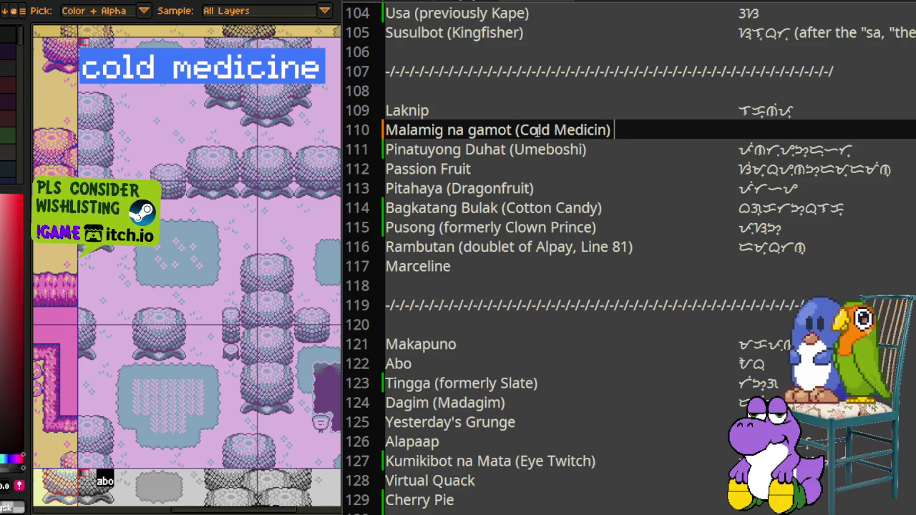
left_click(468, 131)
type("G")
key("Delete")
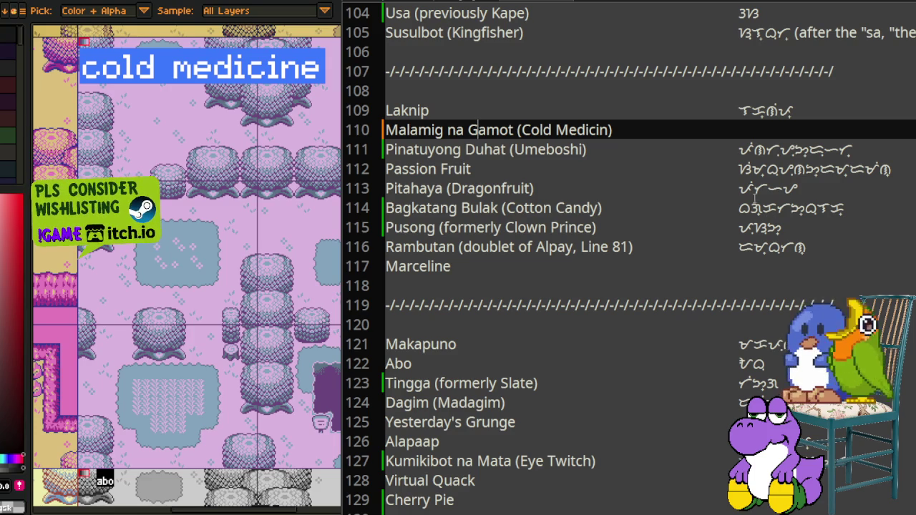
Step: Paste the Baybayin spelling at the line's end and restore Medicine's final 'e'
left_click(769, 130)
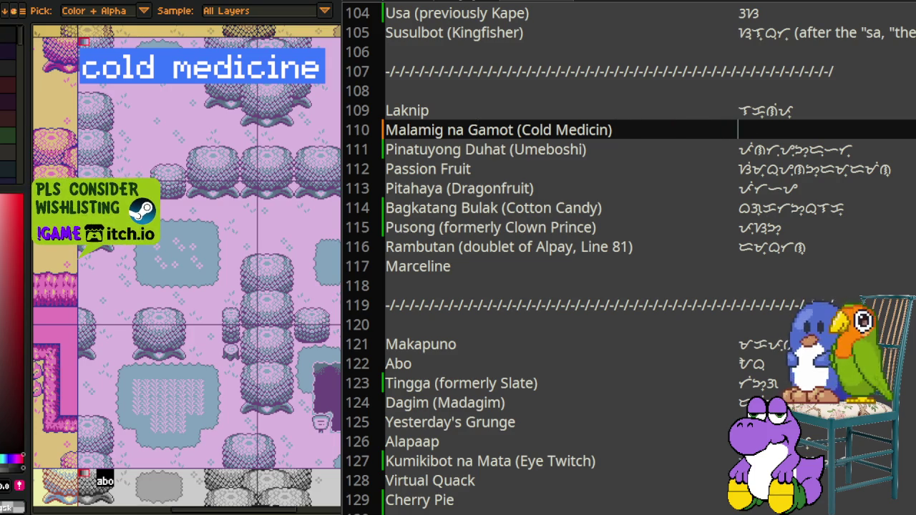
key("ctrl+v")
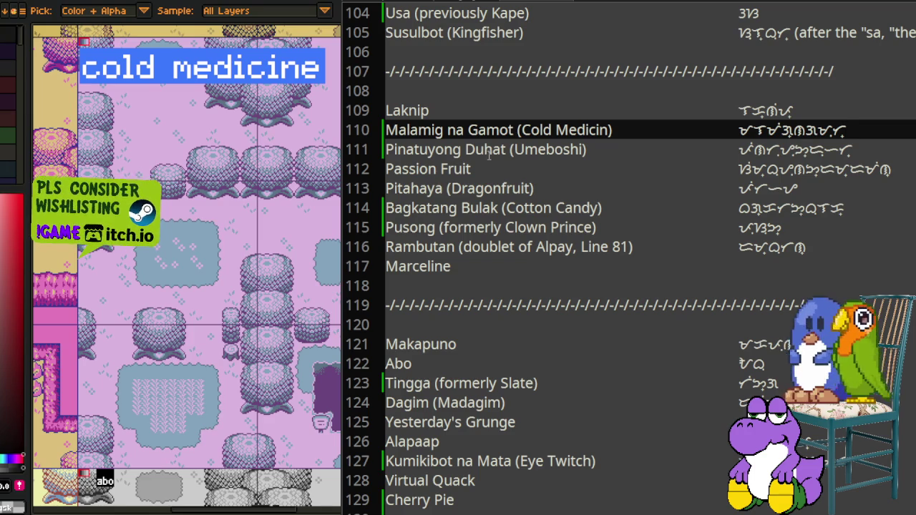
left_click(610, 129)
type("e")
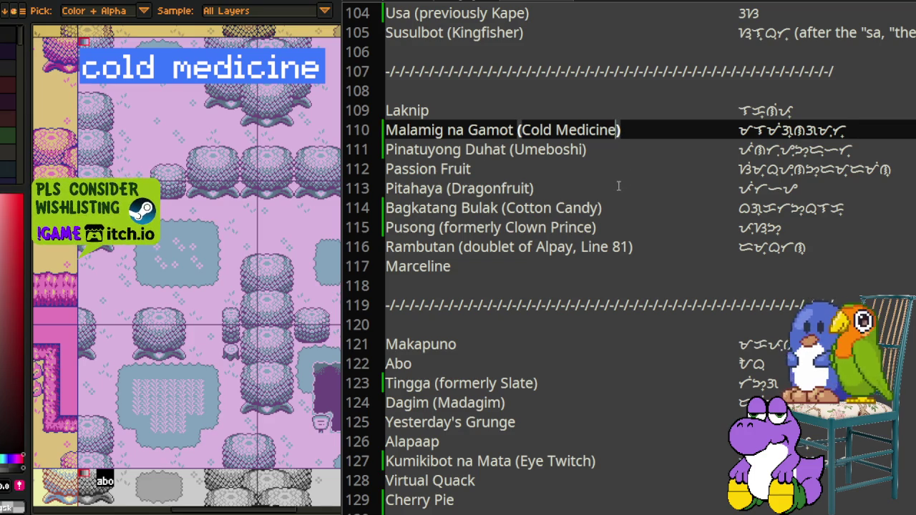
left_click(532, 267)
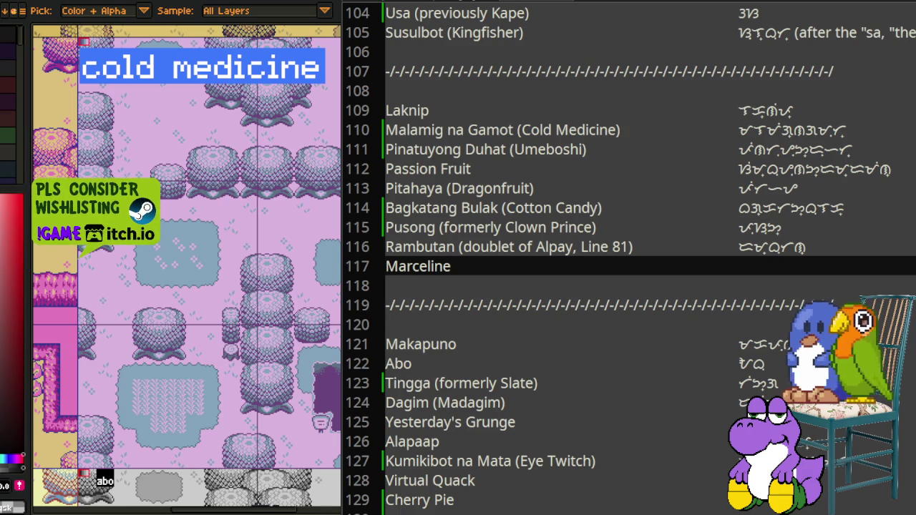
scroll(187, 265, "down", 1)
Step: Zoom Aseprite in on the red Marceline tileset, toggling the eyedropper and selection tools
scroll(186, 265, "down", 1)
scroll(186, 265, "down", 2)
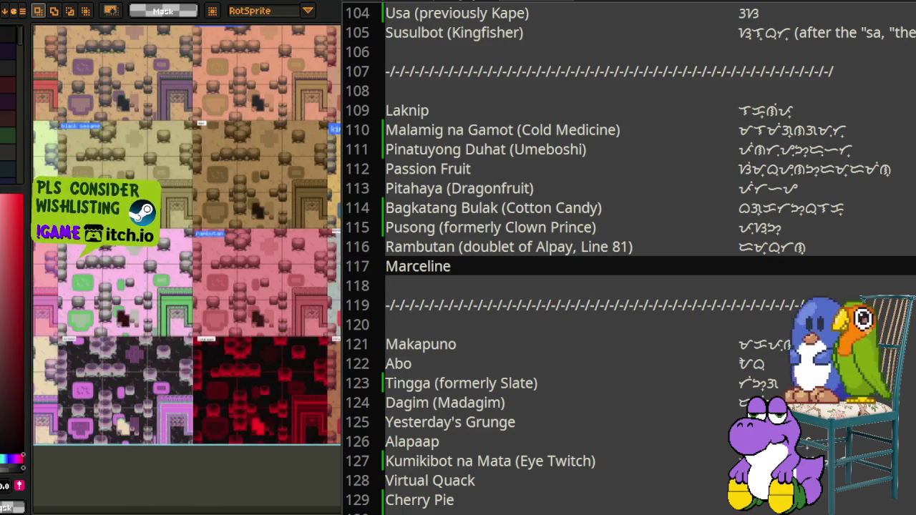
scroll(186, 265, "up", 4)
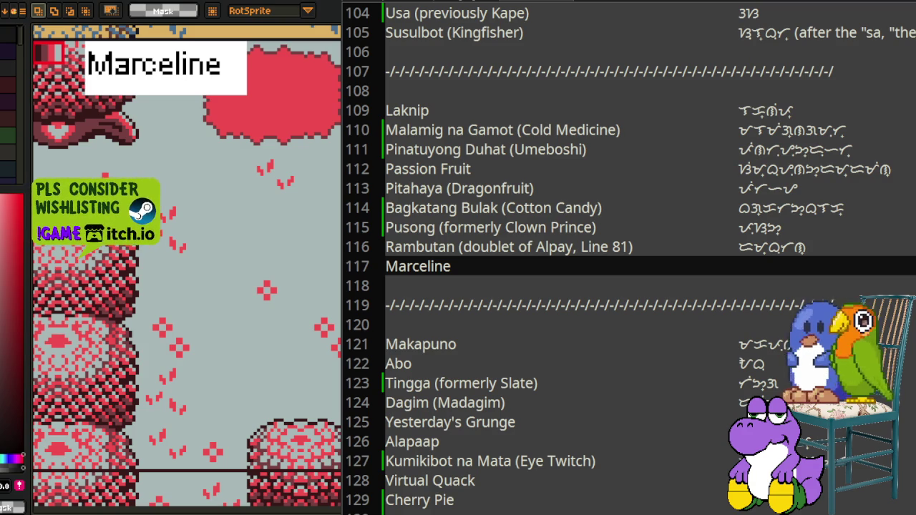
key("i")
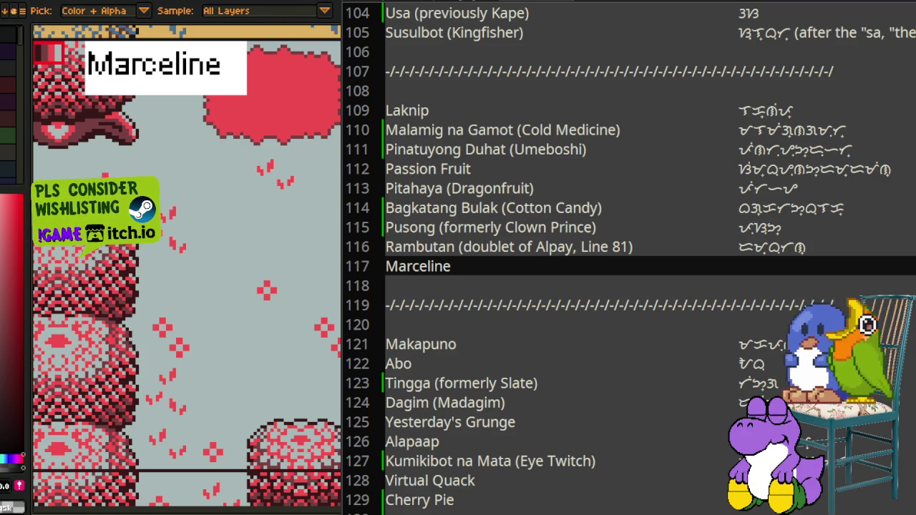
key("m")
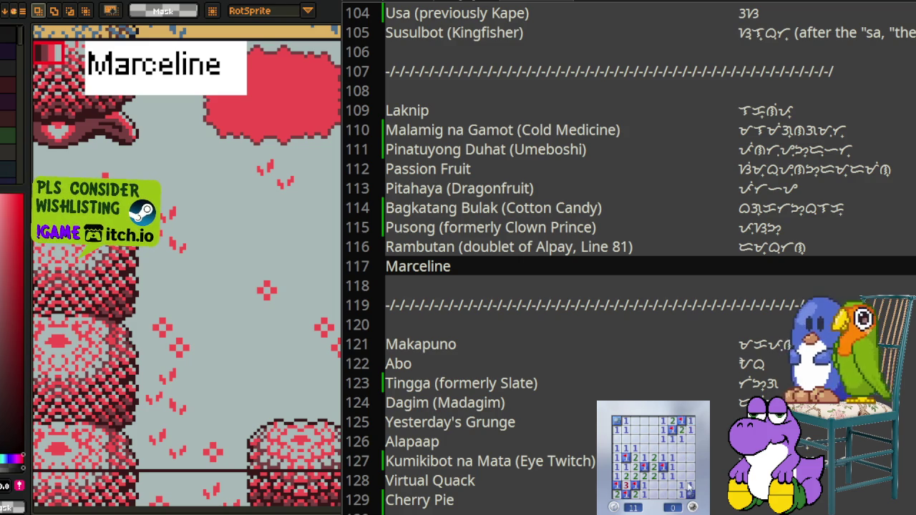
Step: Play a first Minesweeper round, flagging suspected mines and revealing safe cells
right_click(635, 494)
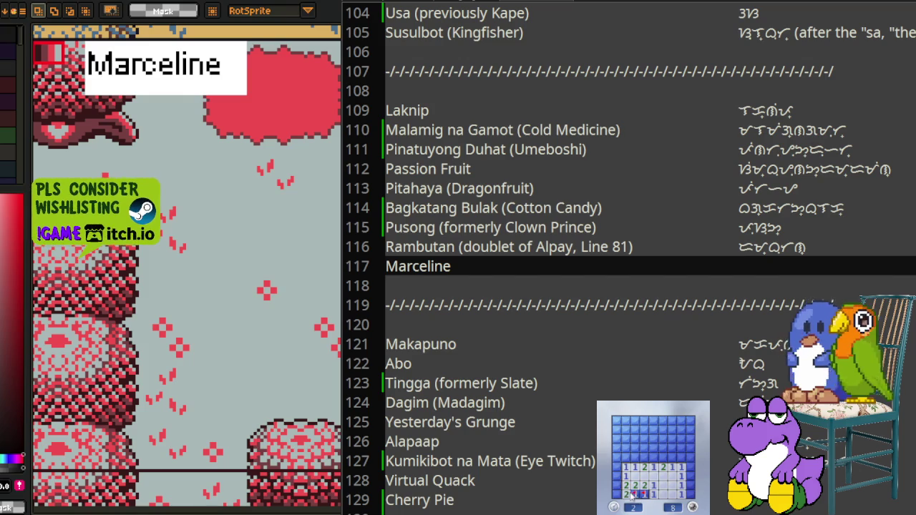
left_click(635, 466)
left_click(626, 466)
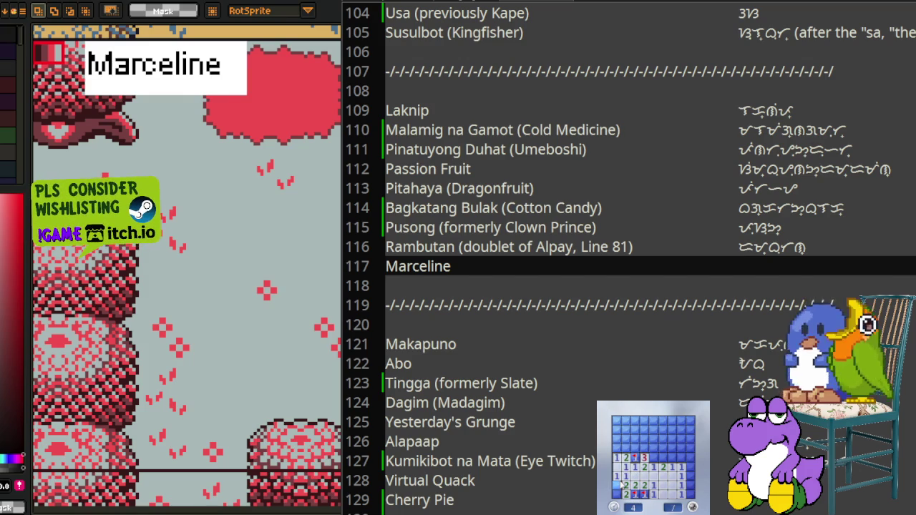
right_click(627, 492)
right_click(654, 458)
right_click(672, 458)
left_click(664, 448)
left_click(679, 473)
right_click(682, 439)
left_click(689, 444)
right_click(645, 449)
left_click(627, 451)
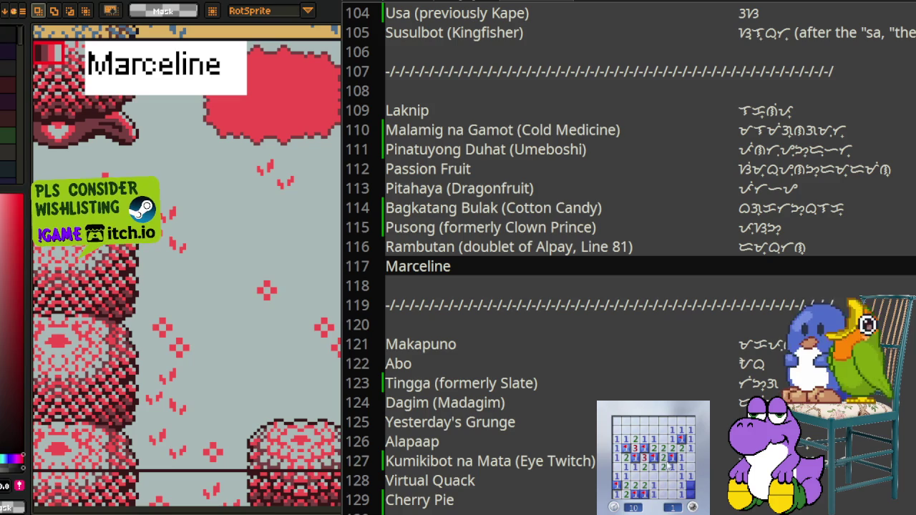
Step: Start a new Minesweeper board and reveal and flag its first cells
left_click(662, 487)
left_click(662, 486)
right_click(672, 465)
left_click(682, 476)
right_click(680, 458)
left_click(689, 449)
right_click(689, 458)
left_click(686, 443)
right_click(681, 439)
right_click(663, 431)
left_click(651, 422)
left_click(682, 495)
Step: Flag more mines, remove two misplaced flags, and close Minesweeper
right_click(682, 488)
right_click(636, 484)
right_click(625, 484)
right_click(625, 476)
left_click(617, 476)
right_click(616, 485)
right_click(625, 493)
right_click(624, 493)
right_click(616, 484)
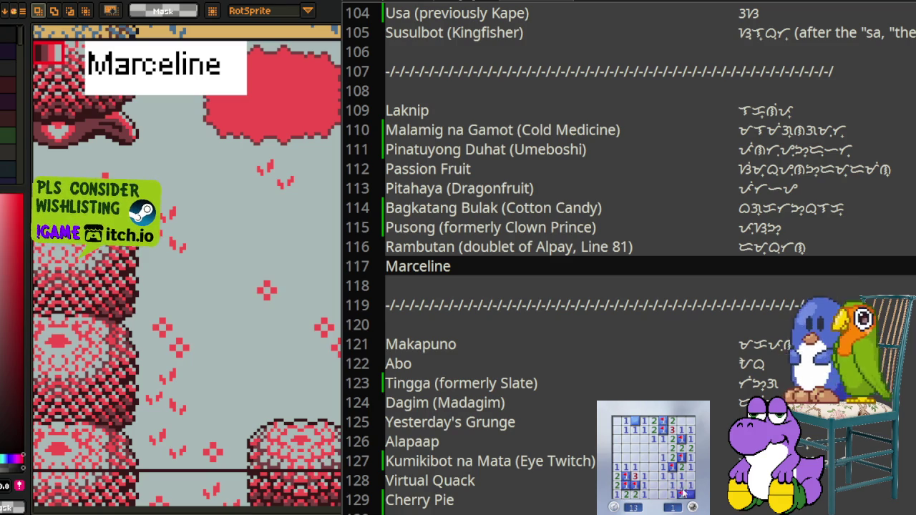
left_click(626, 498)
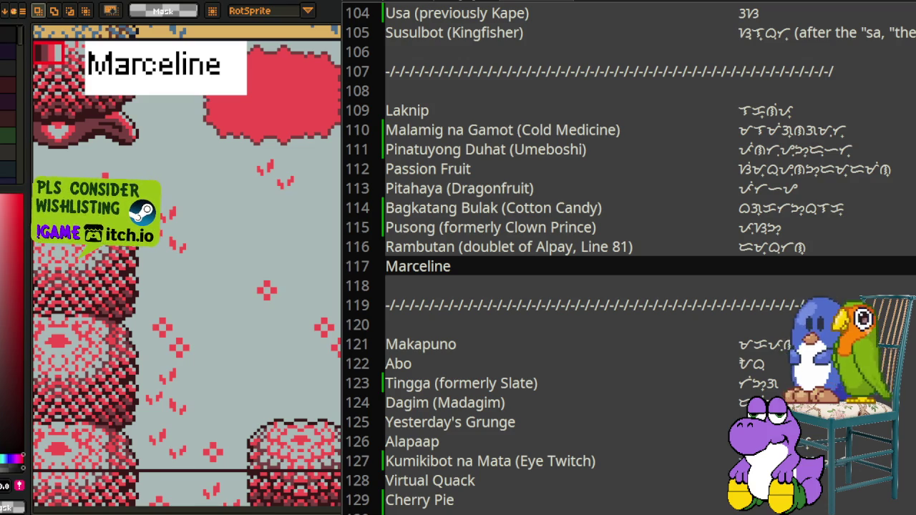
Step: Rename line 117 to 'Paniki (formerly Marceline)' and enter the Baybayin for paniki beside it
left_click_drag(452, 267, 368, 267)
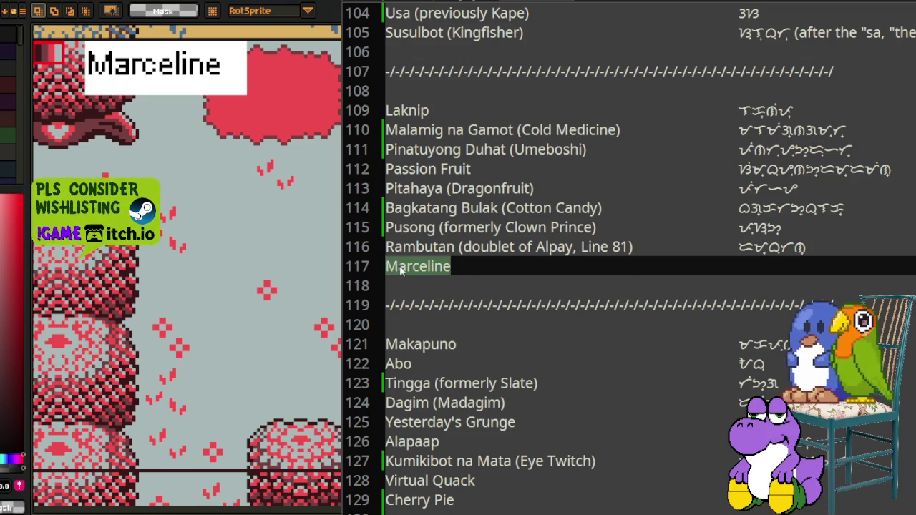
type("Paniki (formerly Marceline)")
key("Tab")
key("Tab")
key("Tab")
key("Tab")
key("Tab")
key("Tab")
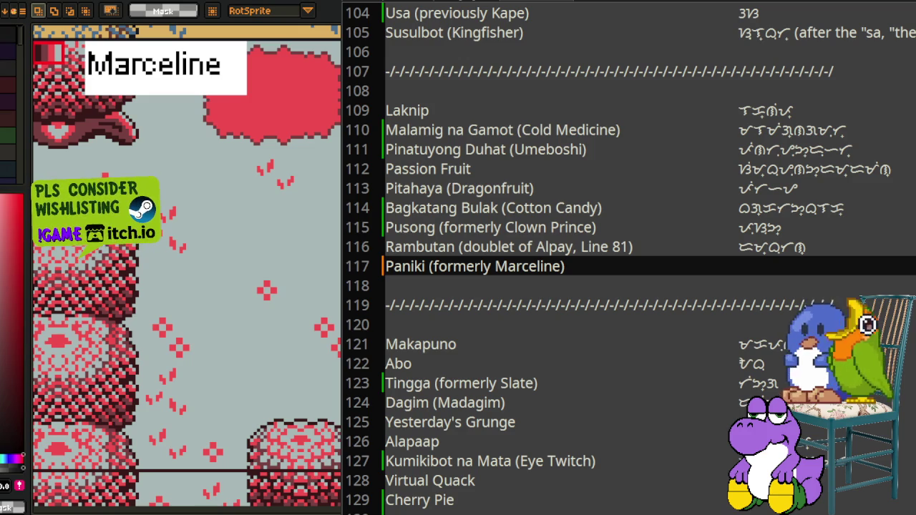
type("paniki")
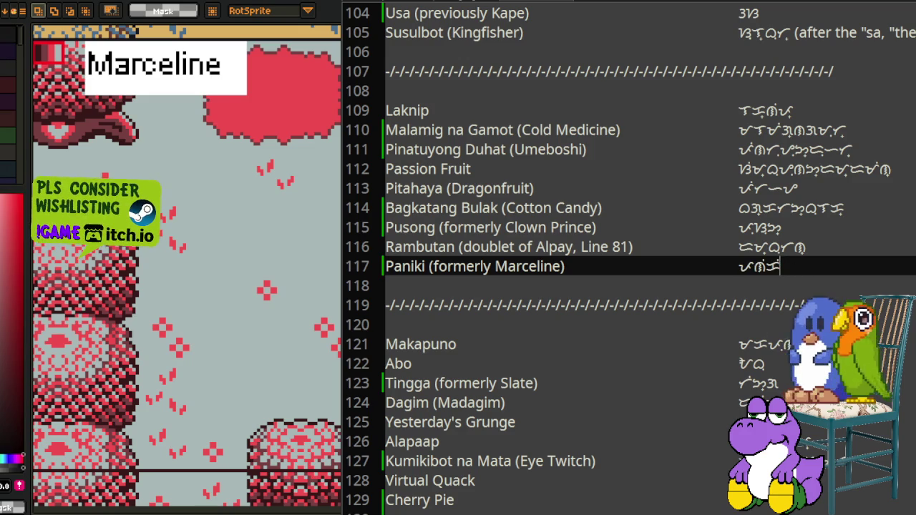
scroll(757, 258, "down", 2)
scroll(745, 257, "down", 1)
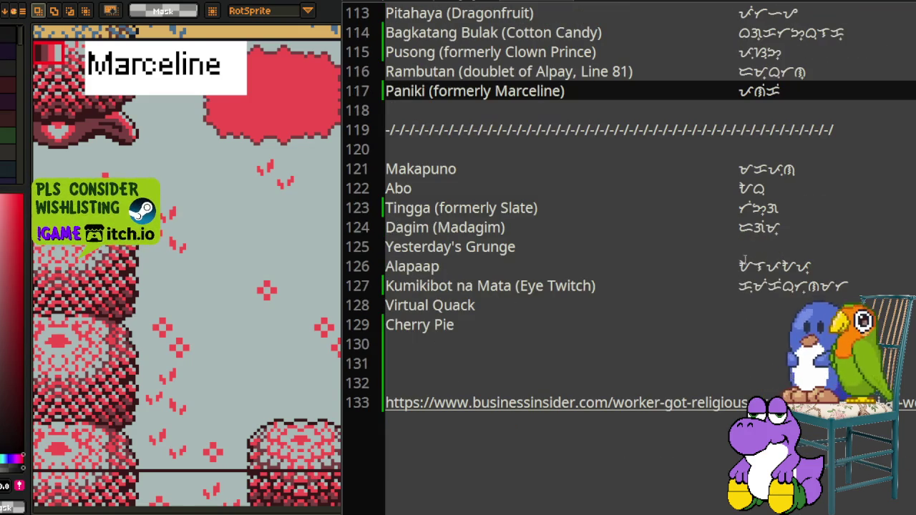
Step: Visit the Virtual Quack line, then switch away from the name list to show the Aseprite canvas
left_click(479, 308)
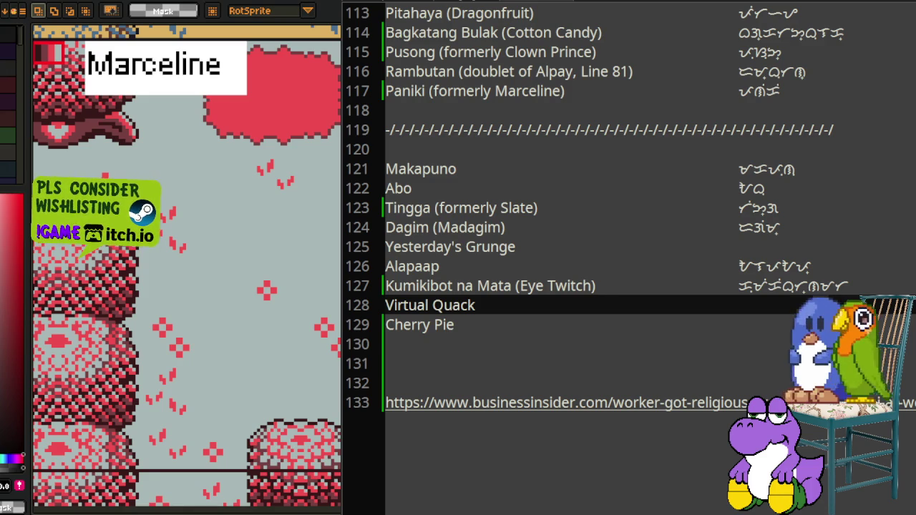
scroll(695, 198, "up", 2)
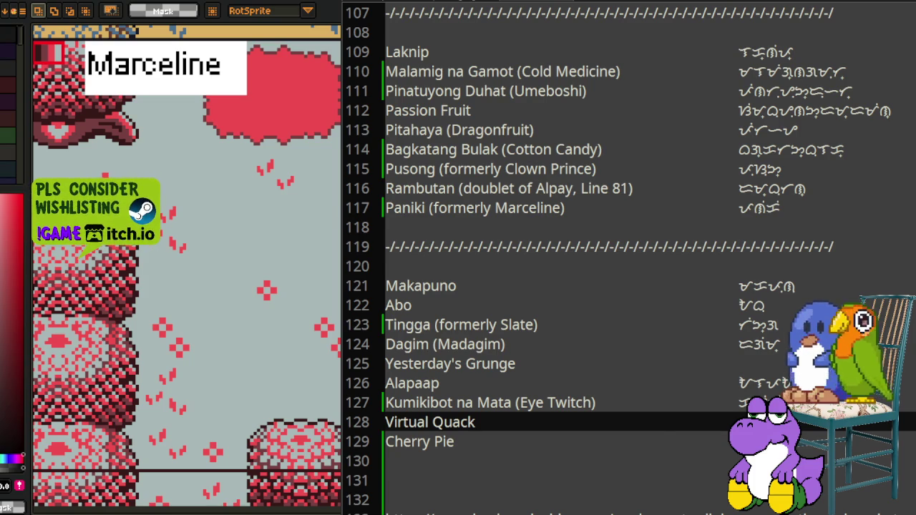
key("alt+Tab")
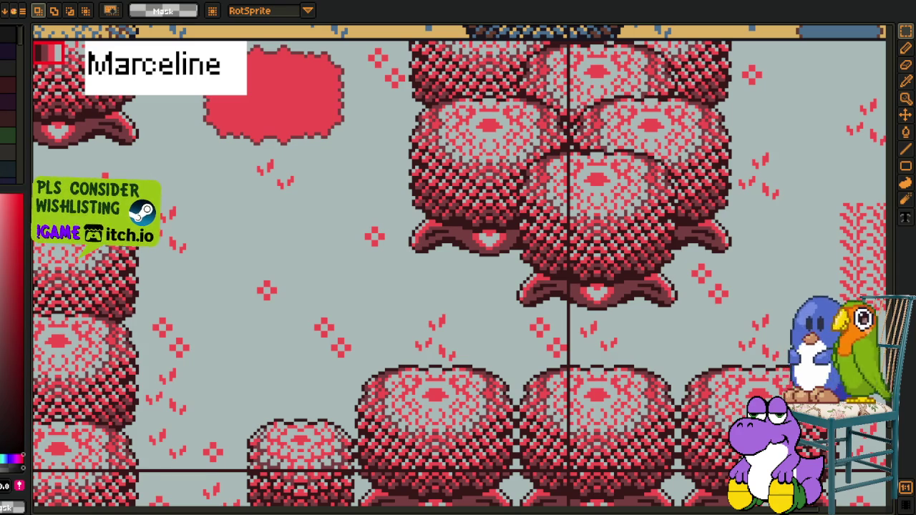
Step: Pan and zoom to the pandan tileset, marquee its label, then bring back the name list
scroll(453, 327, "down", 3)
scroll(452, 327, "down", 2)
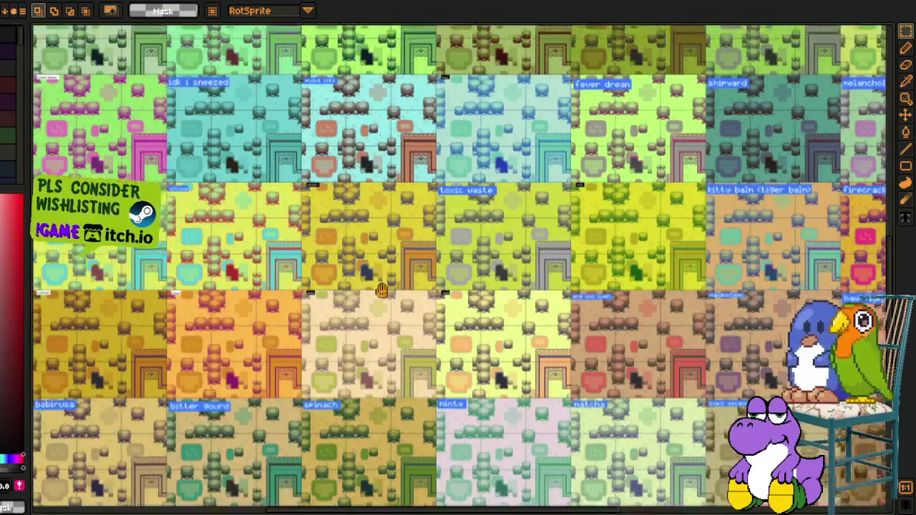
left_click_drag(453, 326, 644, 494)
scroll(238, 290, "up", 2)
scroll(238, 290, "up", 2)
left_click_drag(141, 243, 303, 350)
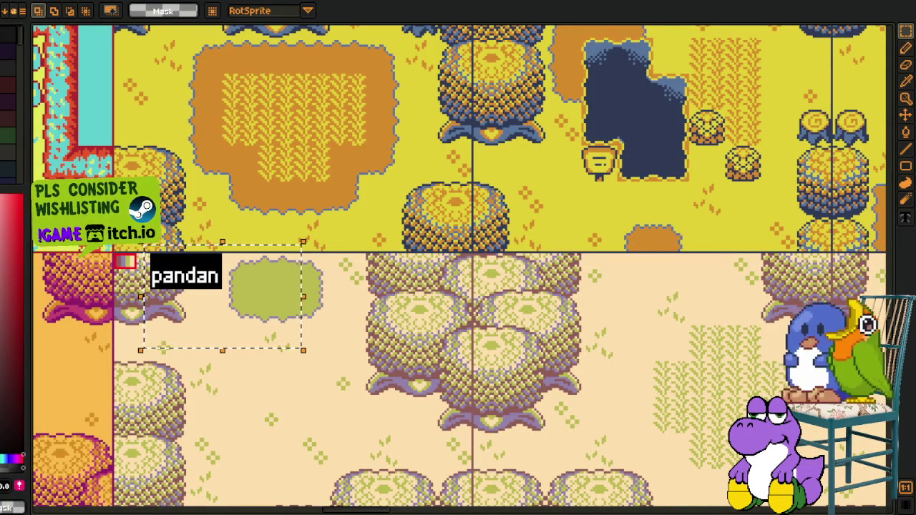
key("alt+Tab")
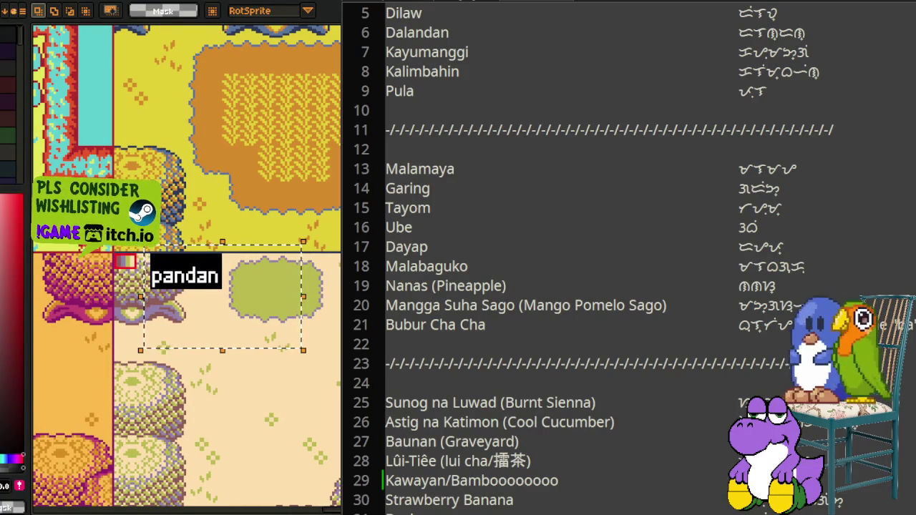
scroll(372, 350, "down", 2)
scroll(372, 351, "down", 5)
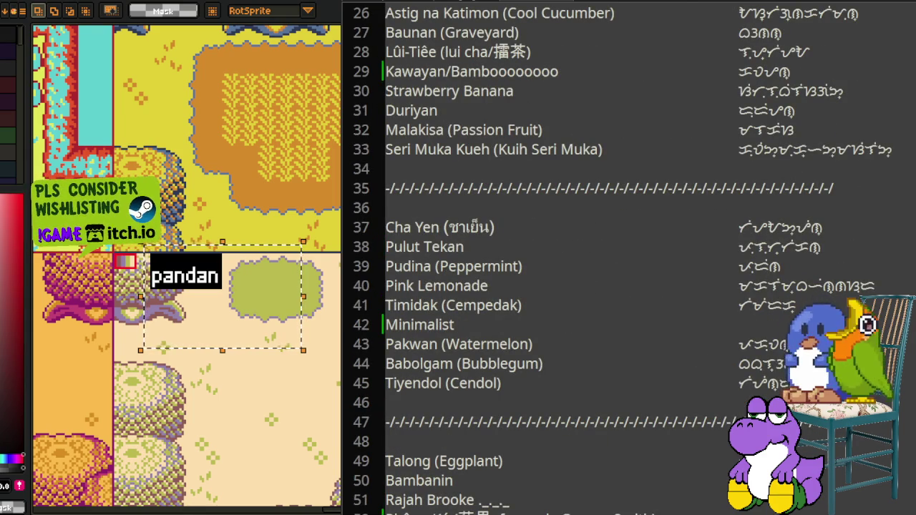
scroll(630, 258, "down", 2)
scroll(630, 258, "down", 1)
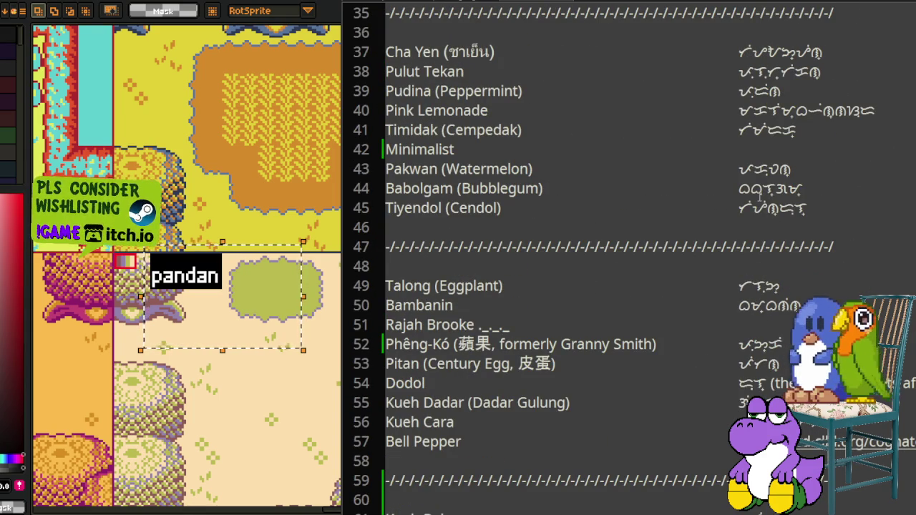
scroll(630, 257, "down", 1)
scroll(630, 258, "down", 1)
scroll(630, 257, "down", 1)
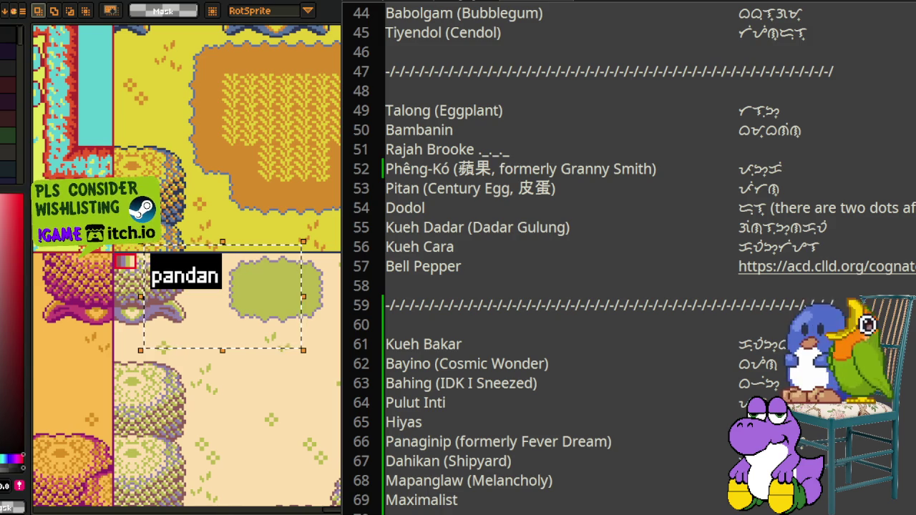
scroll(541, 322, "down", 1)
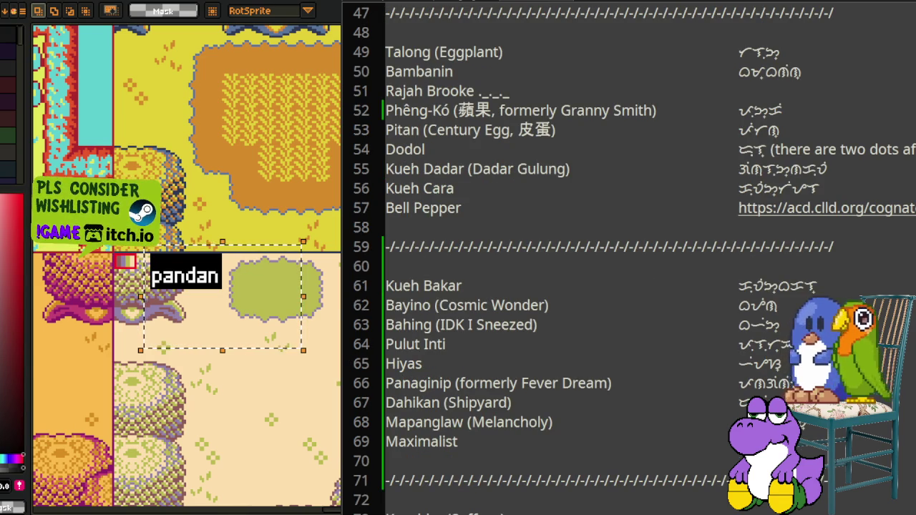
scroll(236, 208, "down", 2)
scroll(236, 207, "down", 1)
scroll(236, 208, "down", 1)
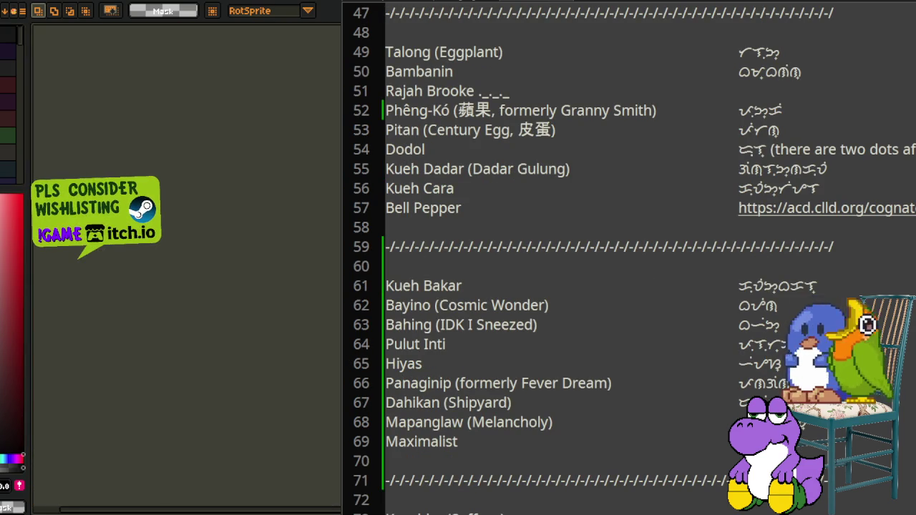
scroll(254, 202, "up", 1)
scroll(254, 203, "up", 1)
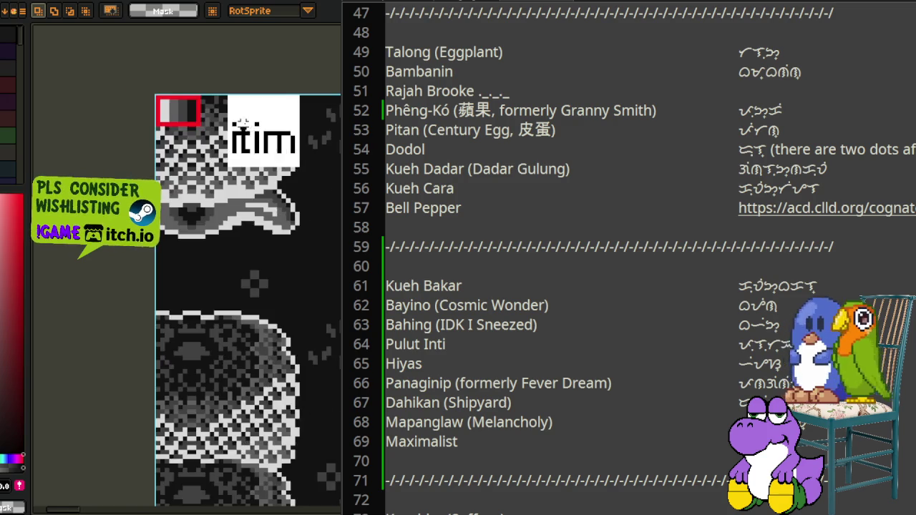
scroll(254, 203, "up", 1)
left_click_drag(204, 368, 333, 134)
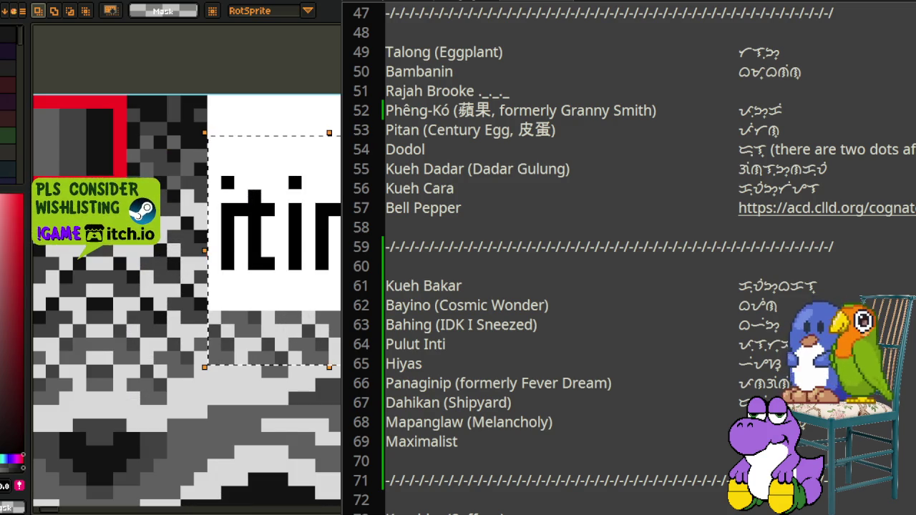
scroll(323, 215, "down", 1)
scroll(323, 215, "down", 1)
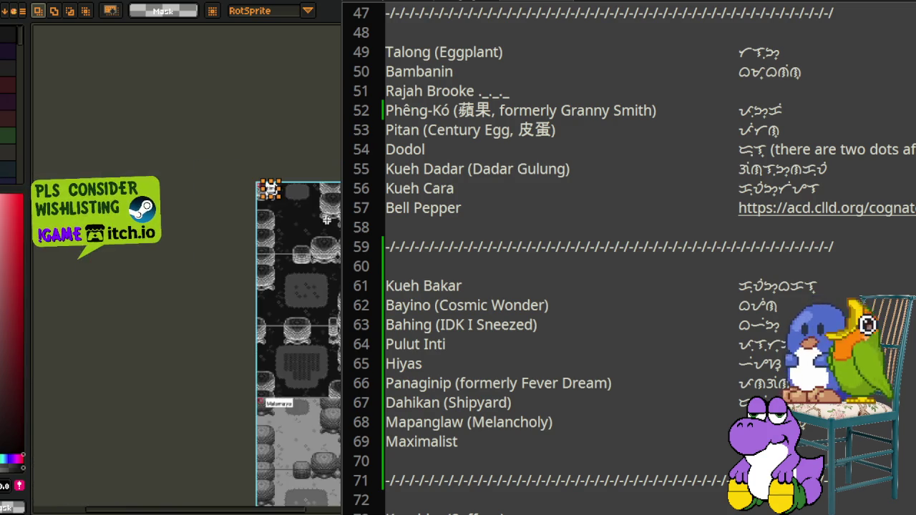
scroll(186, 336, "up", 2)
scroll(187, 336, "up", 2)
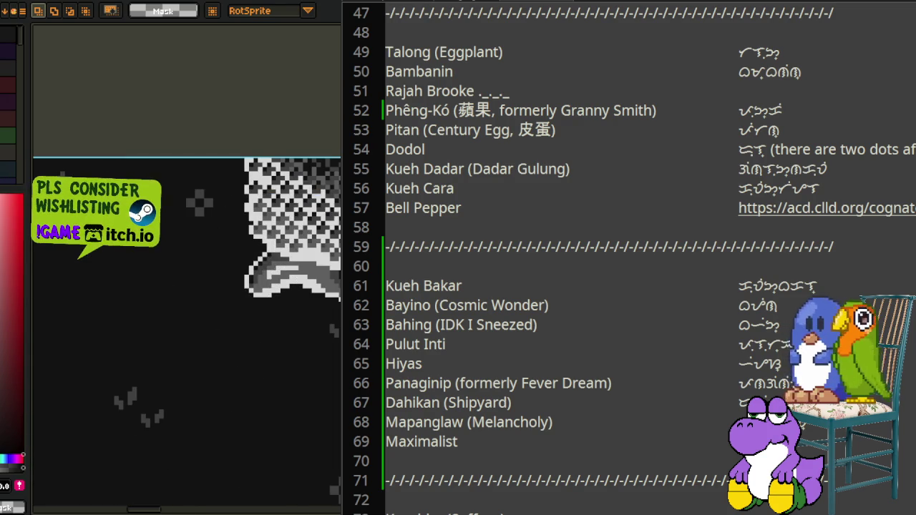
scroll(186, 322, "down", 2)
scroll(186, 322, "down", 2)
scroll(249, 88, "down", 2)
scroll(250, 88, "up", 2)
scroll(249, 88, "down", 1)
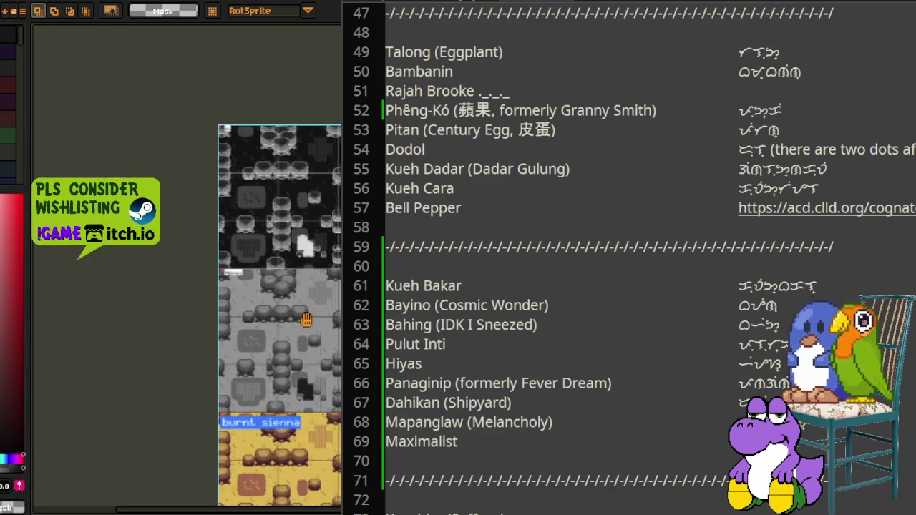
left_click_drag(332, 272, 333, 283)
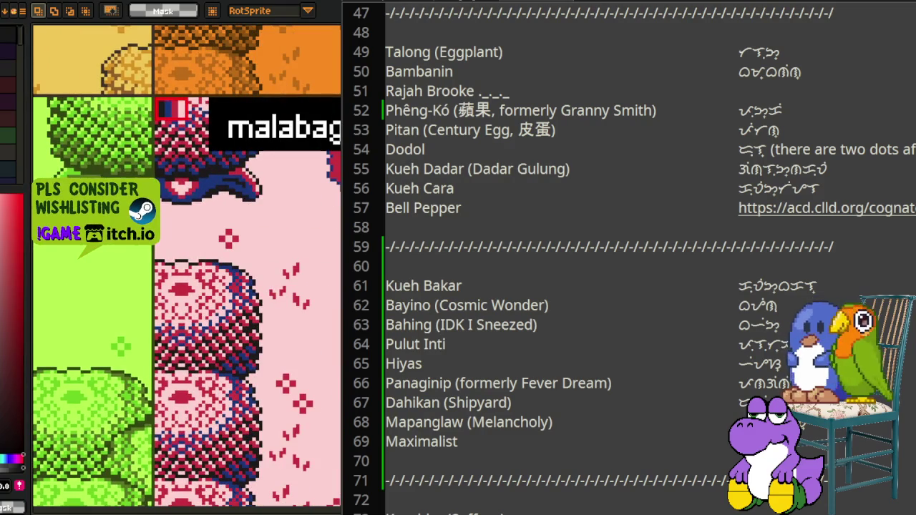
left_click_drag(207, 105, 202, 241)
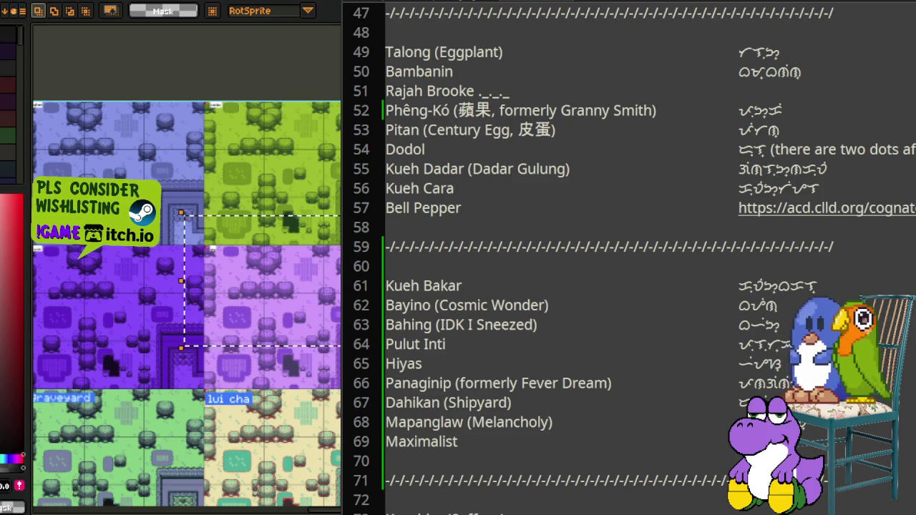
key("i")
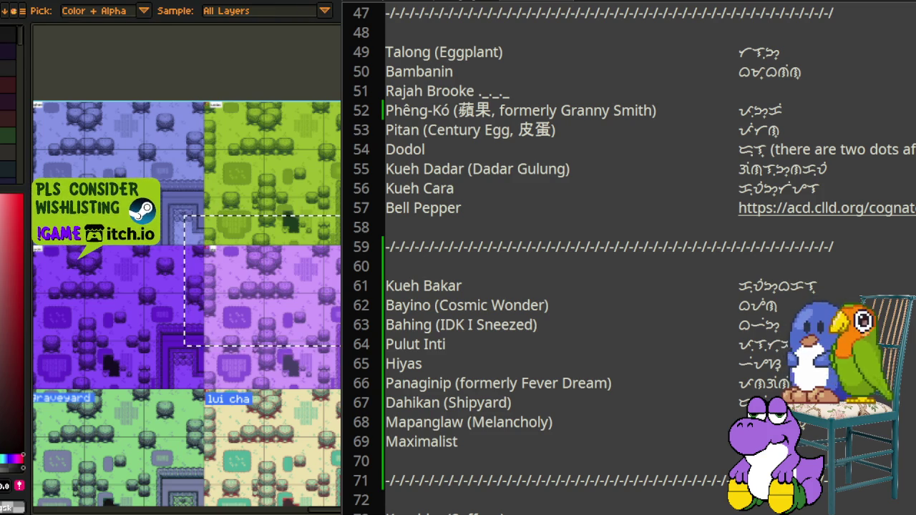
key("m")
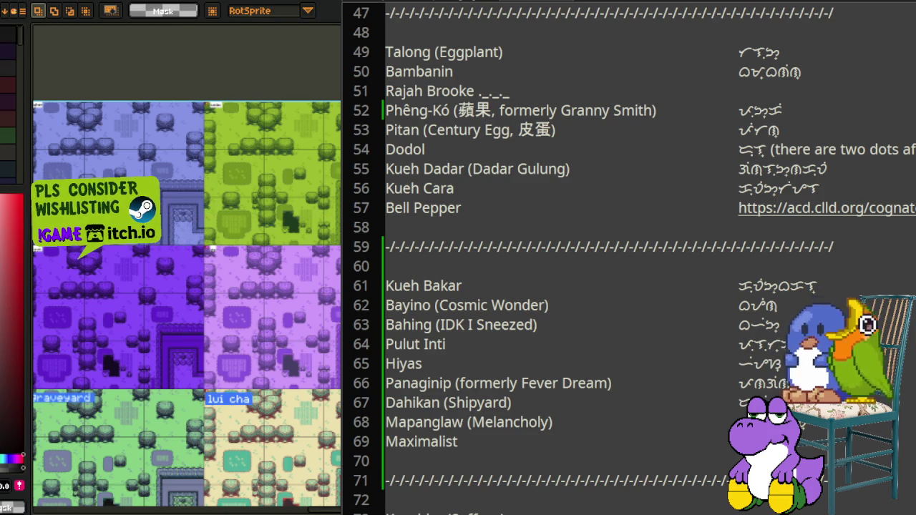
key("i")
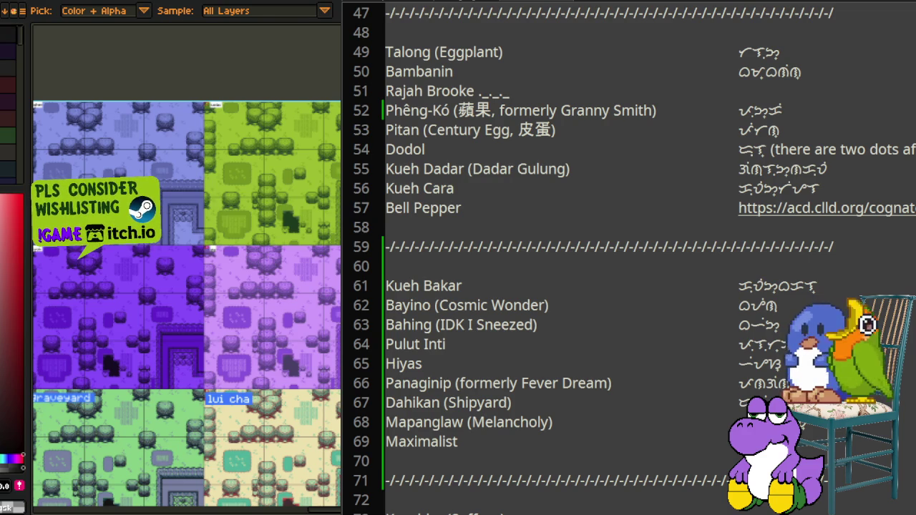
key("m")
mouse_move(129, 287)
left_mouse_down()
mouse_move(293, 389)
mouse_move(129, 215)
left_mouse_up()
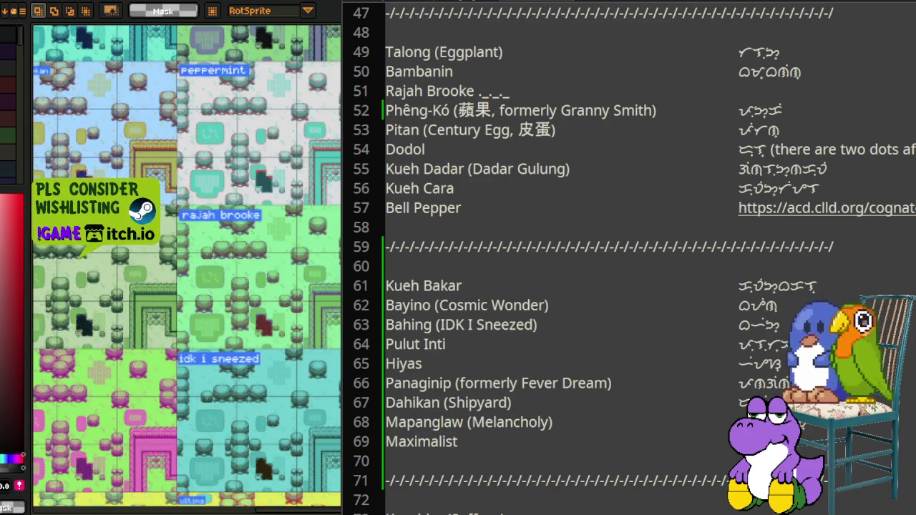
scroll(186, 264, "up", 2)
left_click_drag(186, 286, 315, 207)
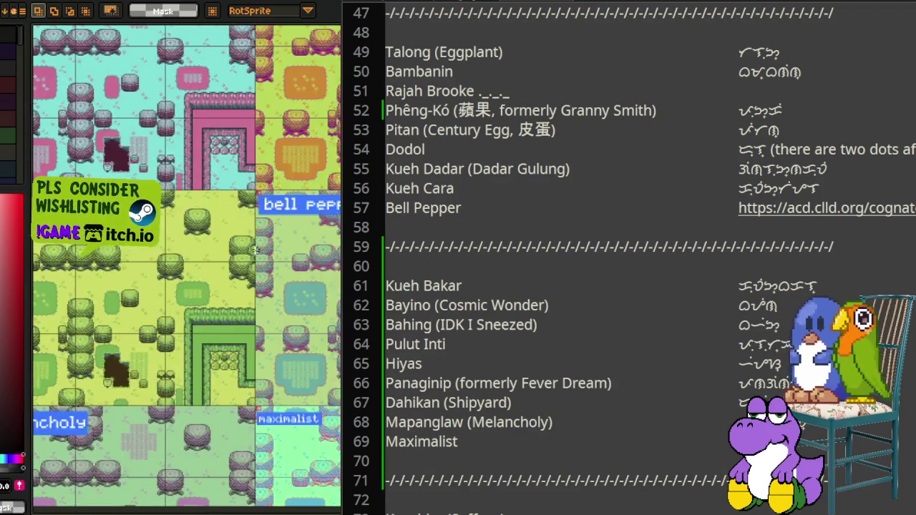
scroll(315, 207, "up", 3)
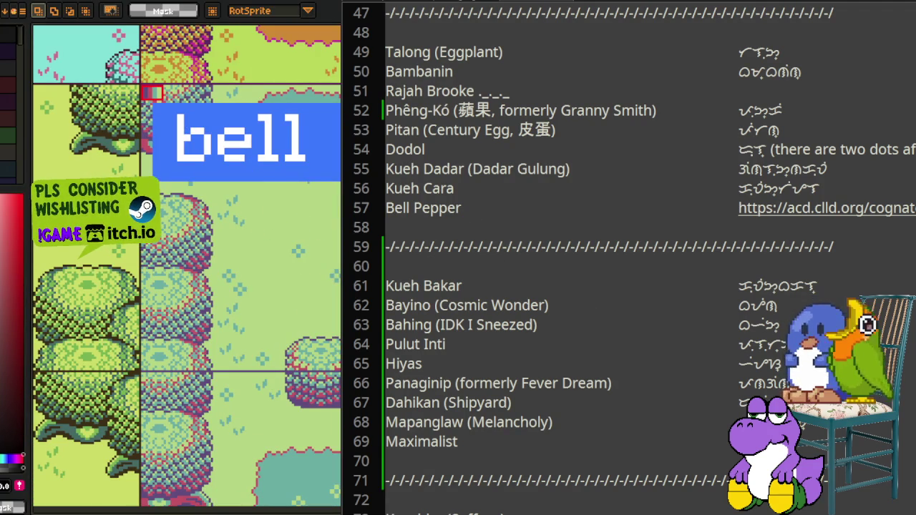
left_click(571, 212)
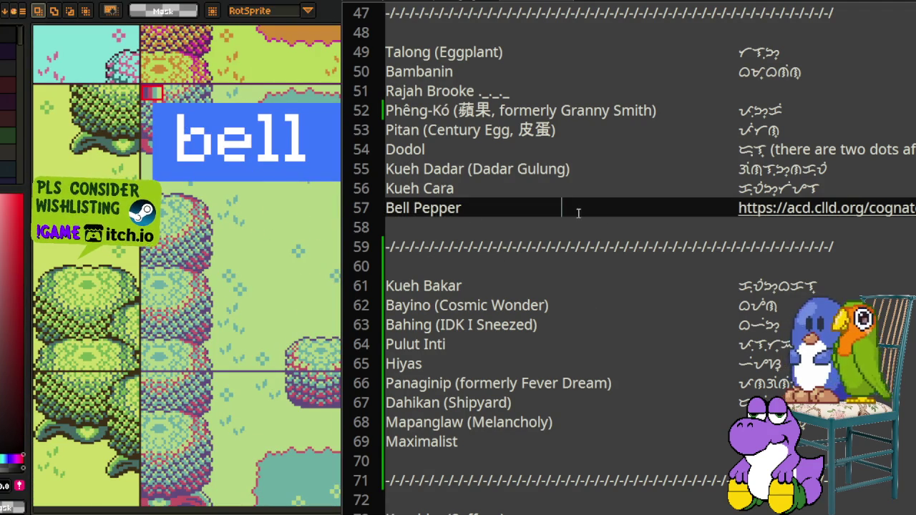
Step: Put 'Tshài-Tsio' before Bell Pepper on line 57, capitalised, with Bell Pepper in parentheses
type("tshài-tsio")
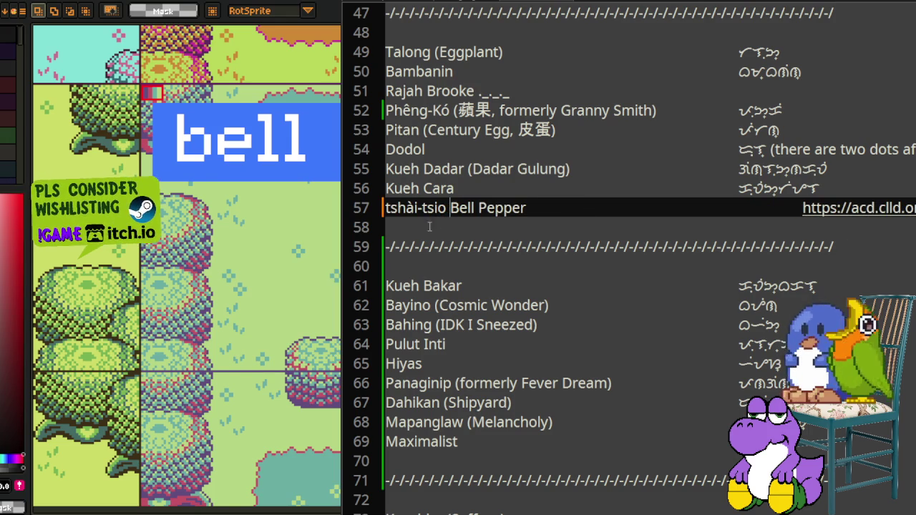
left_click(390, 207)
key("BackSpace")
type("T")
key("Right")
key("Right")
key("Right")
key("Right")
key("BackSpace")
type("T")
key("Right")
key("Right")
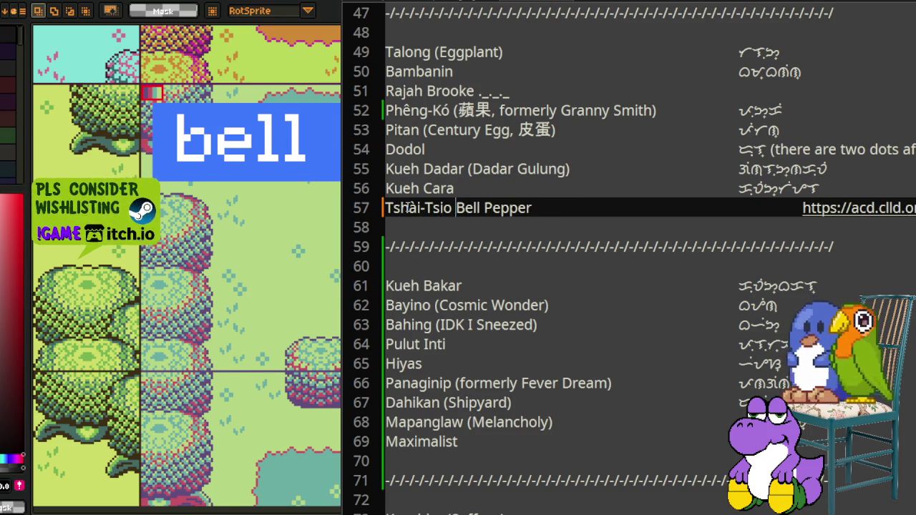
type("(")
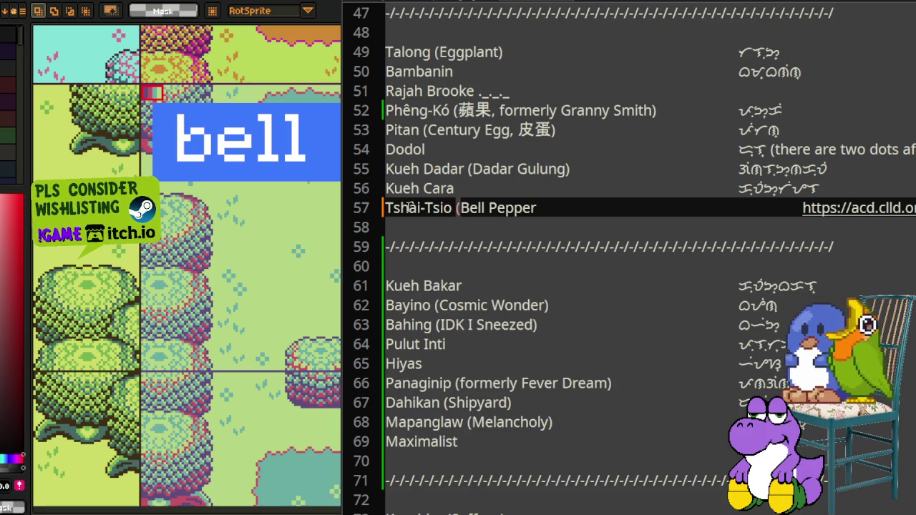
key("End")
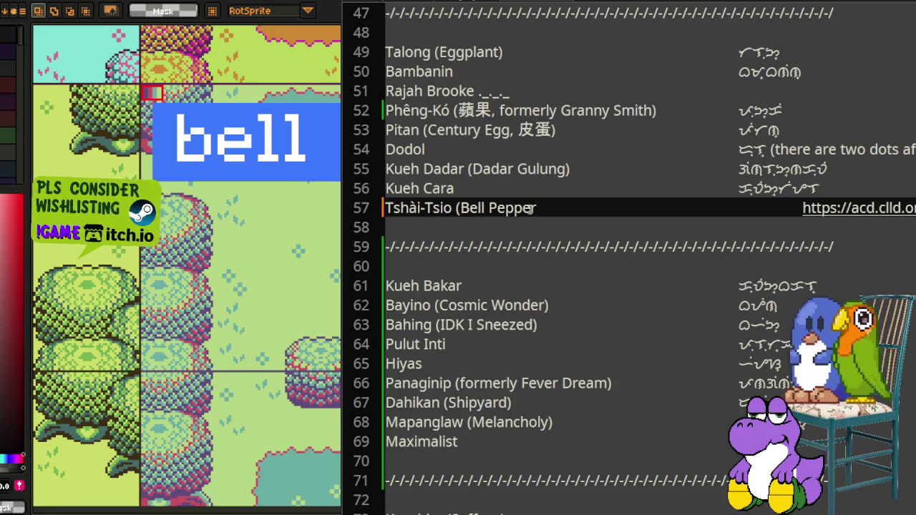
type("),")
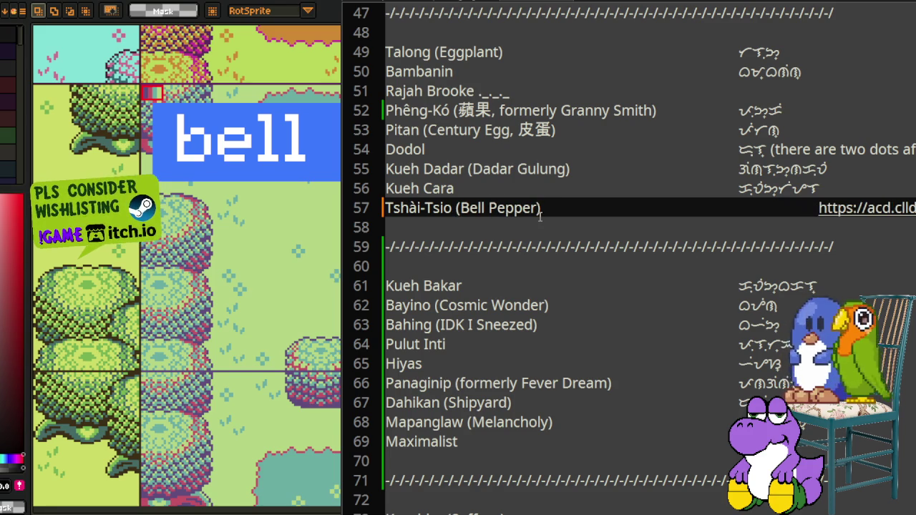
Step: Replace line 57's trailing link with the Baybayin spelling of 'Tiyaytiyo'
key("shift+End")
key("Delete")
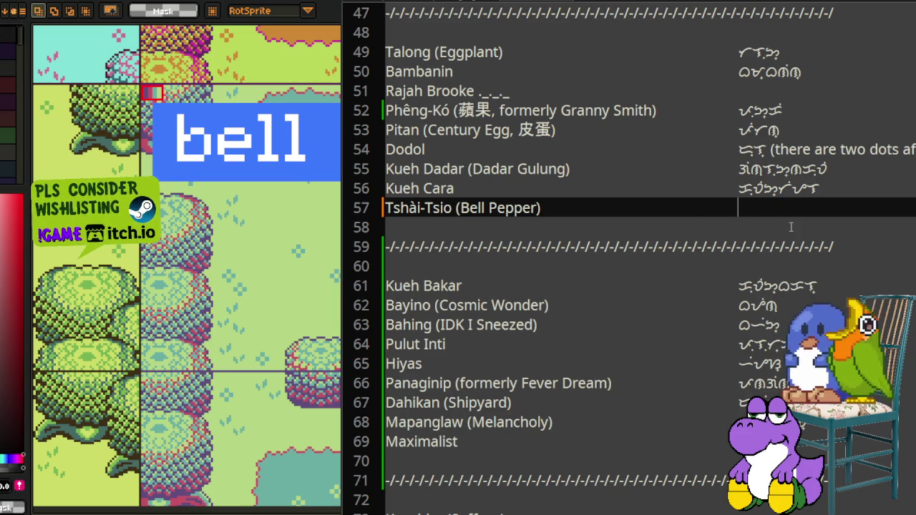
type("Tiyaytiyo")
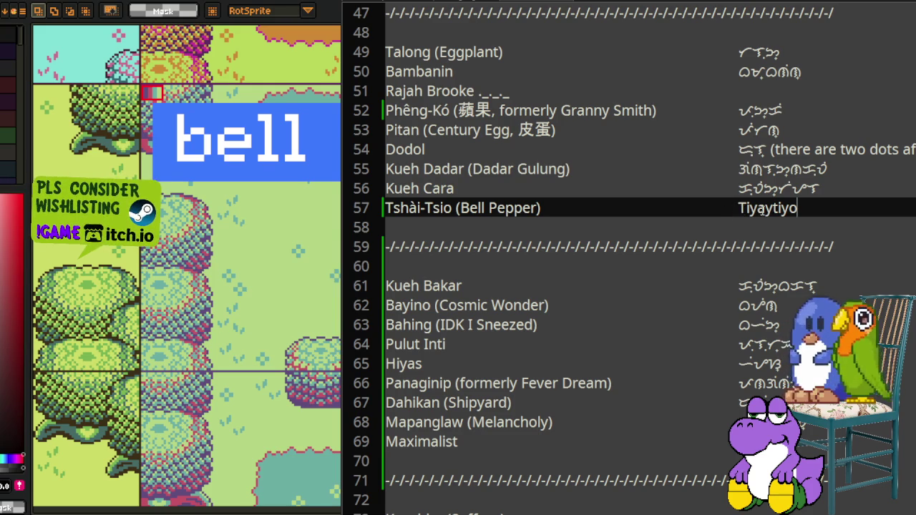
left_click_drag(746, 209, 819, 208)
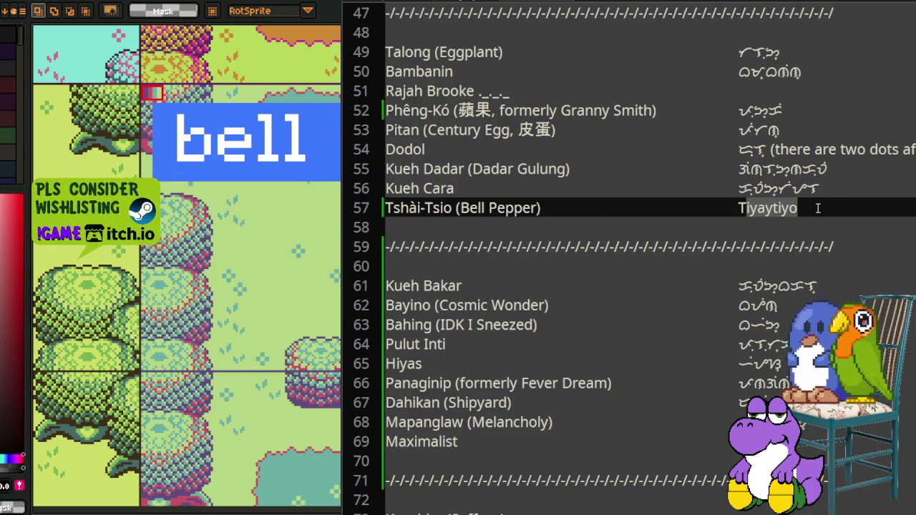
key("BackSpace")
key("BackSpace")
key("ctrl+v")
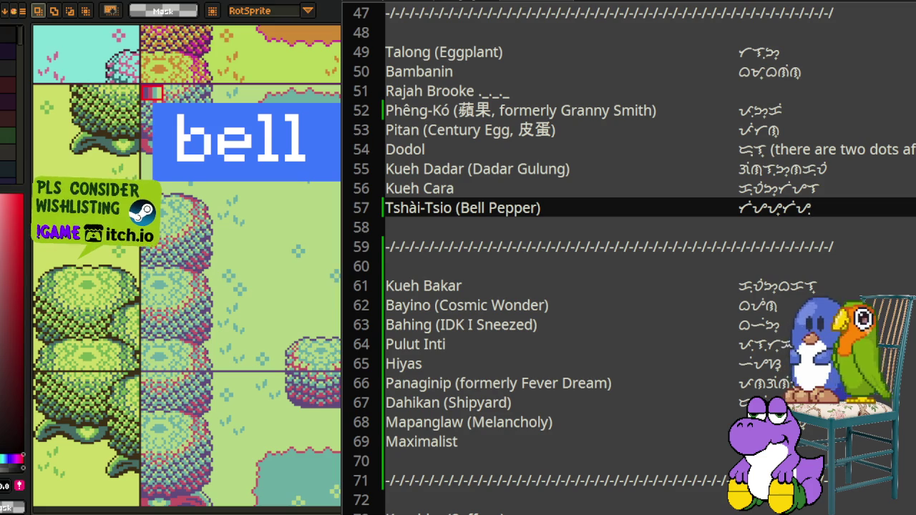
left_click(453, 92)
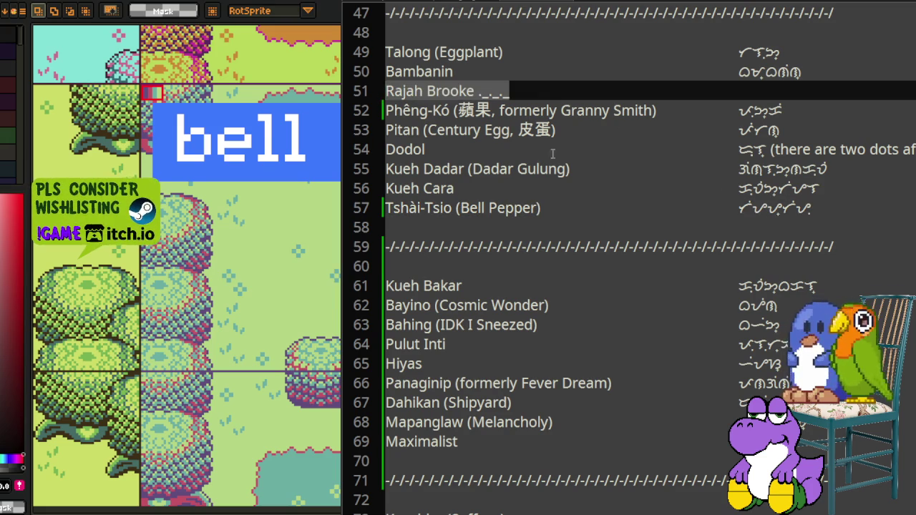
Step: Scroll the palette name list down to its final Virtual Quack section
scroll(720, 203, "down", 3)
scroll(720, 203, "down", 4)
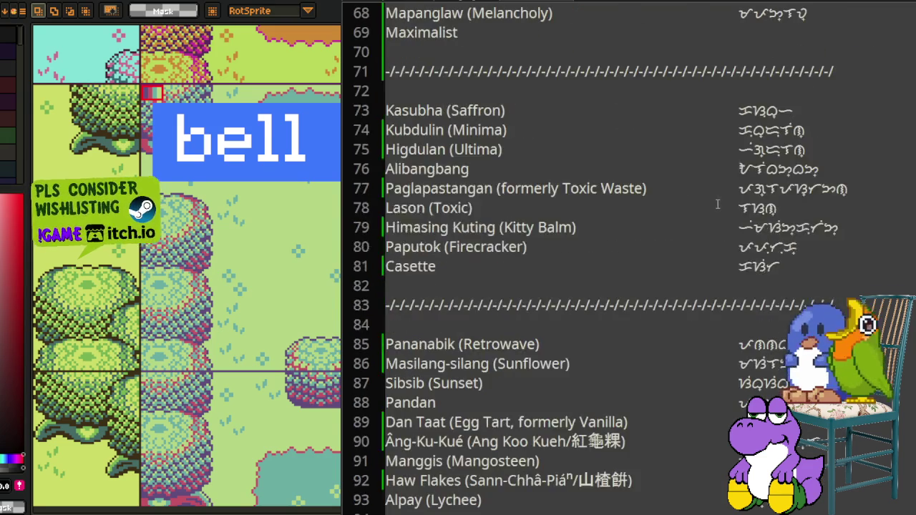
scroll(718, 202, "down", 3)
scroll(720, 210, "down", 4)
scroll(726, 216, "down", 3)
scroll(725, 216, "down", 1)
scroll(725, 216, "down", 2)
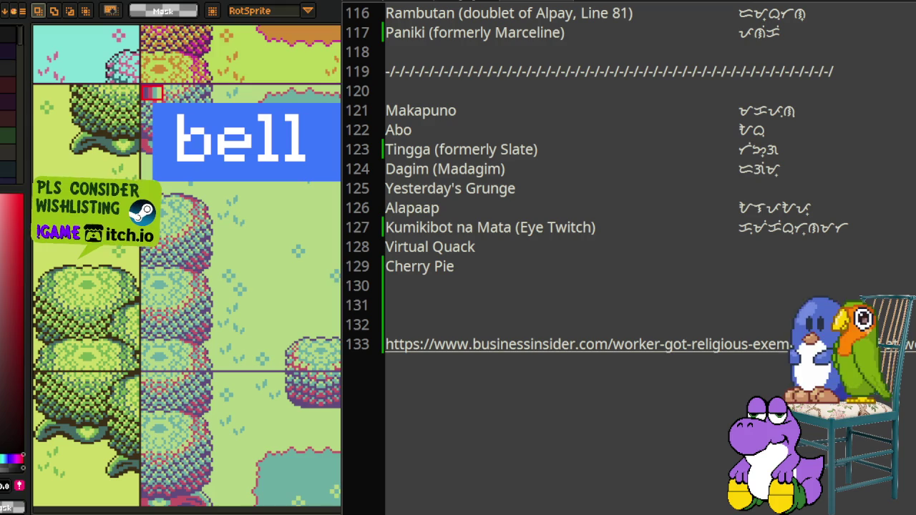
Step: Navigate Aseprite's map to bring the red 'virtual quack' tileset into close view
scroll(251, 350, "down", 2)
scroll(251, 351, "down", 1)
scroll(251, 351, "down", 1)
scroll(258, 322, "down", 3)
scroll(269, 287, "down", 3)
scroll(276, 251, "down", 3)
scroll(284, 219, "down", 3)
scroll(285, 219, "up", 3)
scroll(221, 249, "up", 2)
scroll(286, 272, "up", 1)
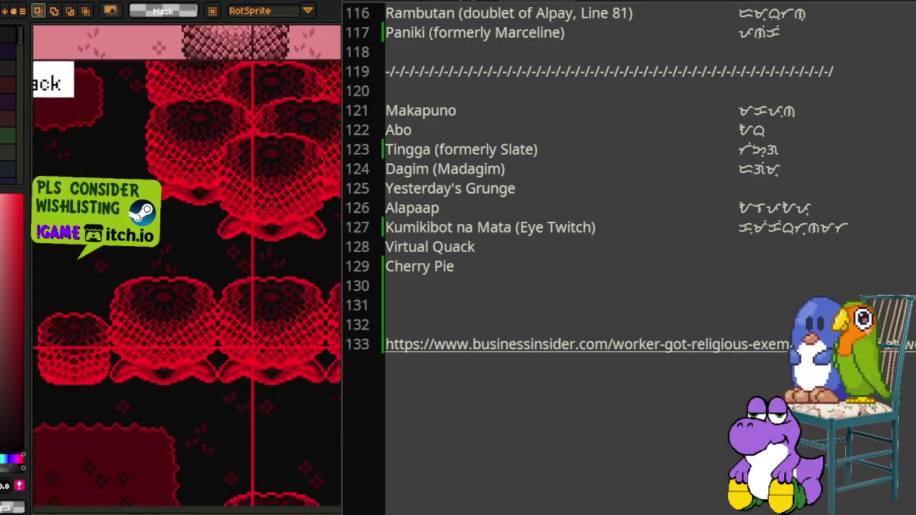
scroll(187, 266, "left", 2)
key("i")
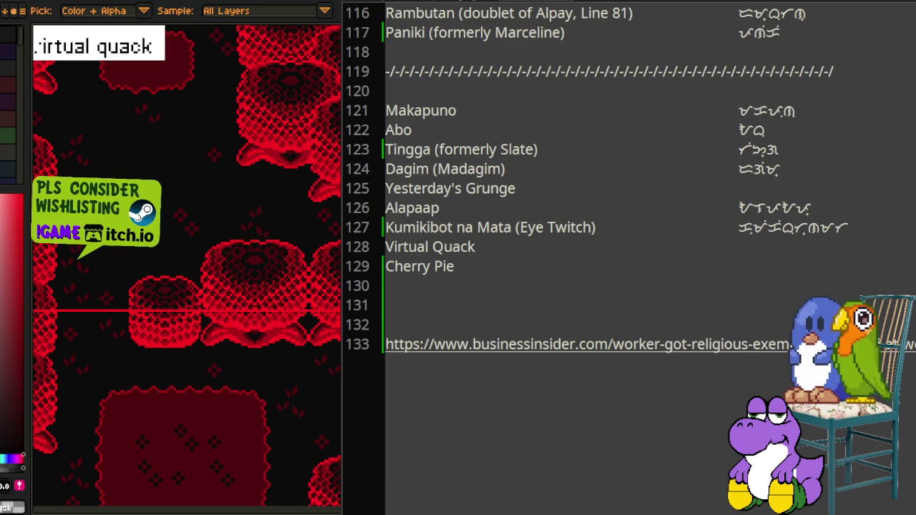
key("m")
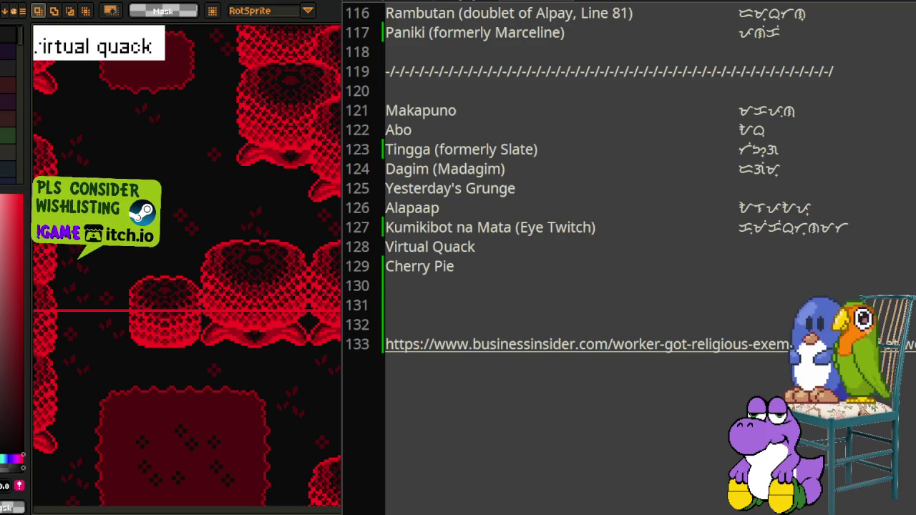
key("i")
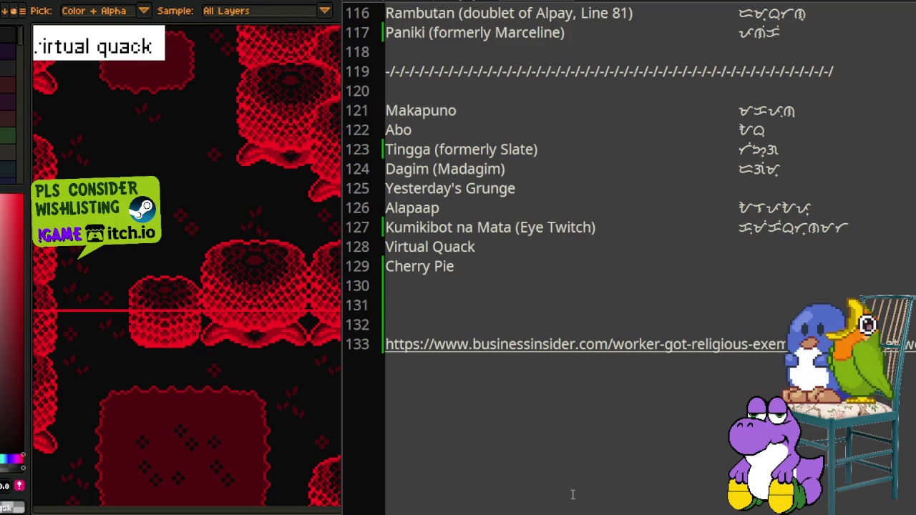
Step: Make line 128 read 'Kalaliman (Virtual Quack)' with Kalaliman's Baybayin spelling in the script column
left_click_drag(495, 247, 343, 248)
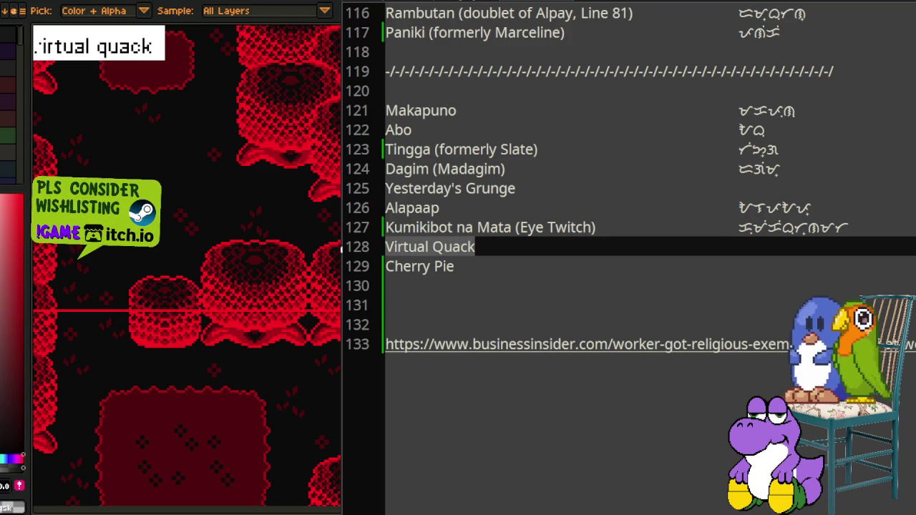
key("Left")
type("Kalaliman (")
key("End")
type(")")
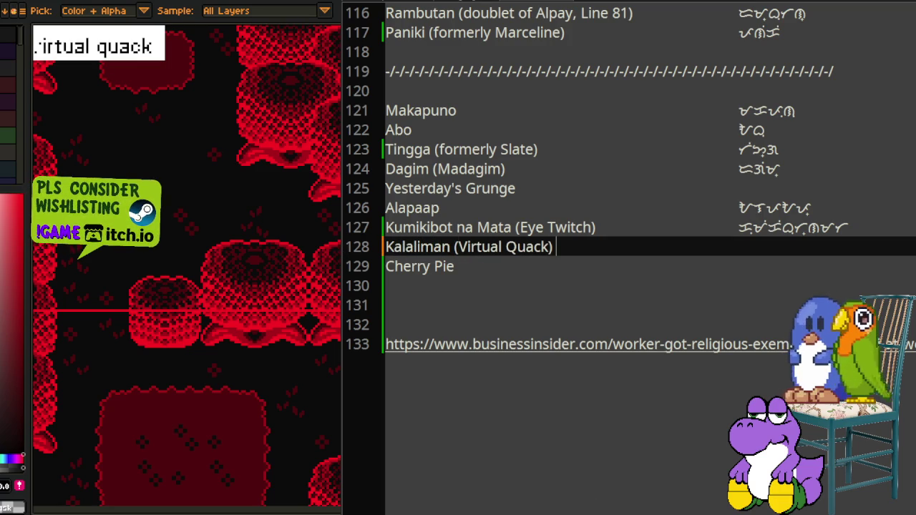
key("Tab")
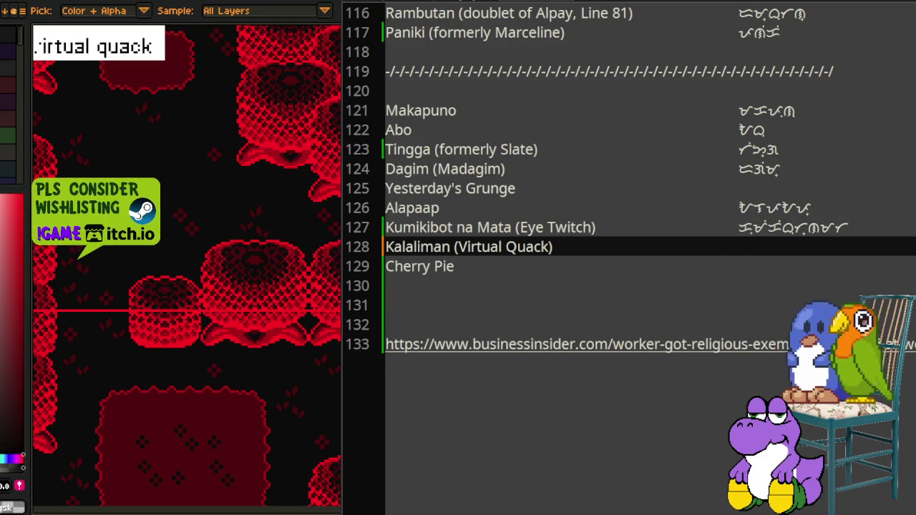
key("ctrl+v")
key("m")
scroll(289, 247, "down", 3)
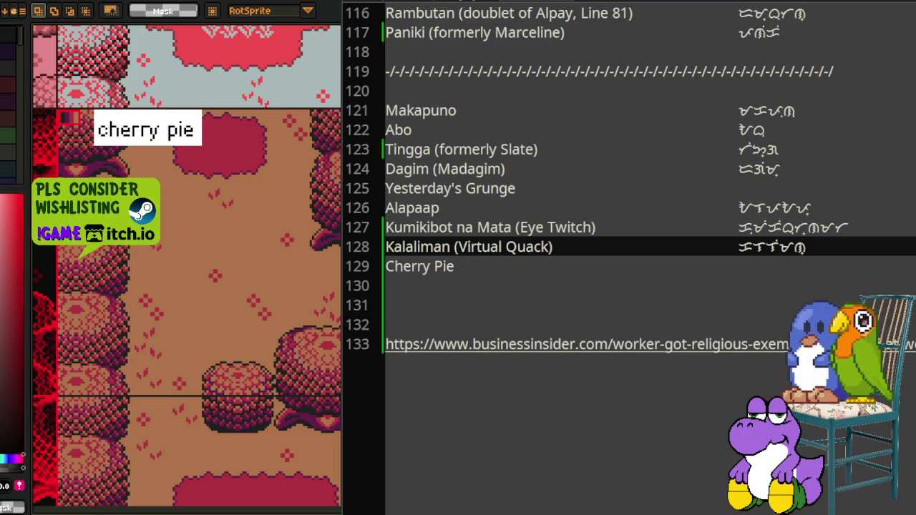
Step: Rename line 129 to 'Unggoy (Cherry Pie)'
key("i")
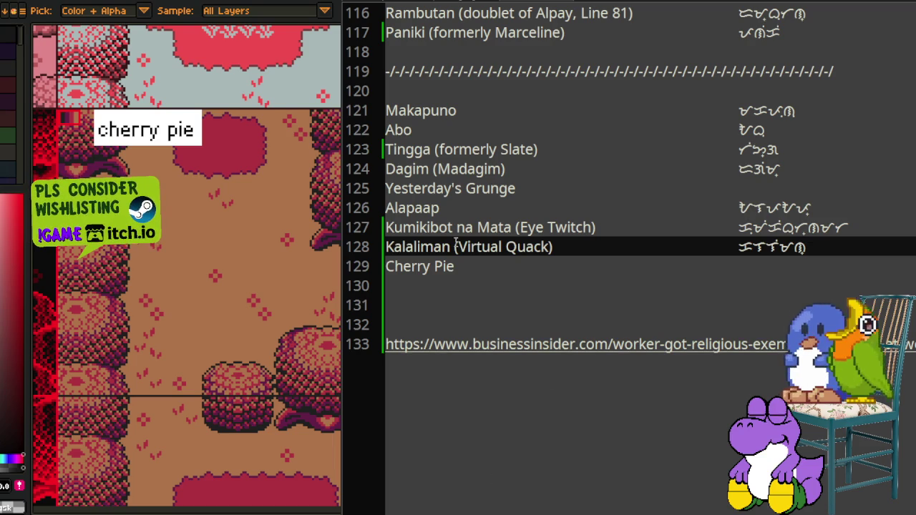
left_click(466, 267)
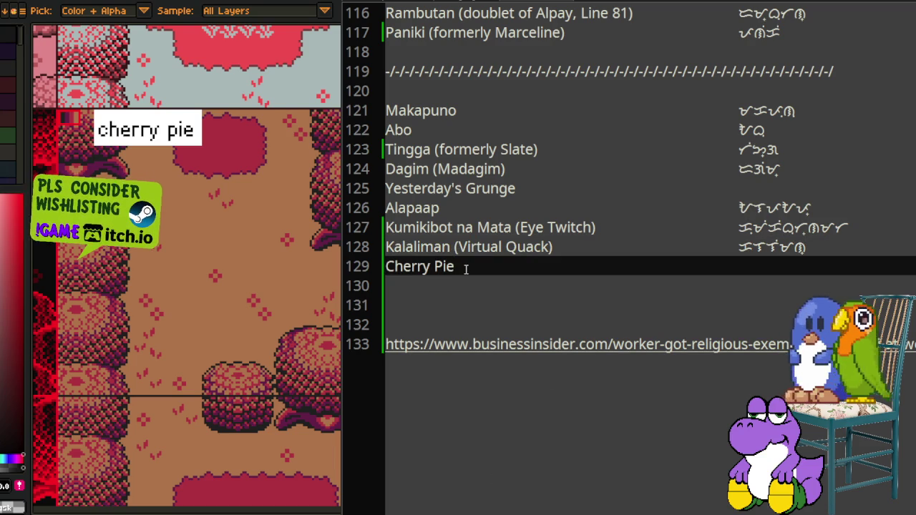
left_click_drag(466, 267, 385, 272)
key("Left")
type("Unggoy (")
key("End")
type(")")
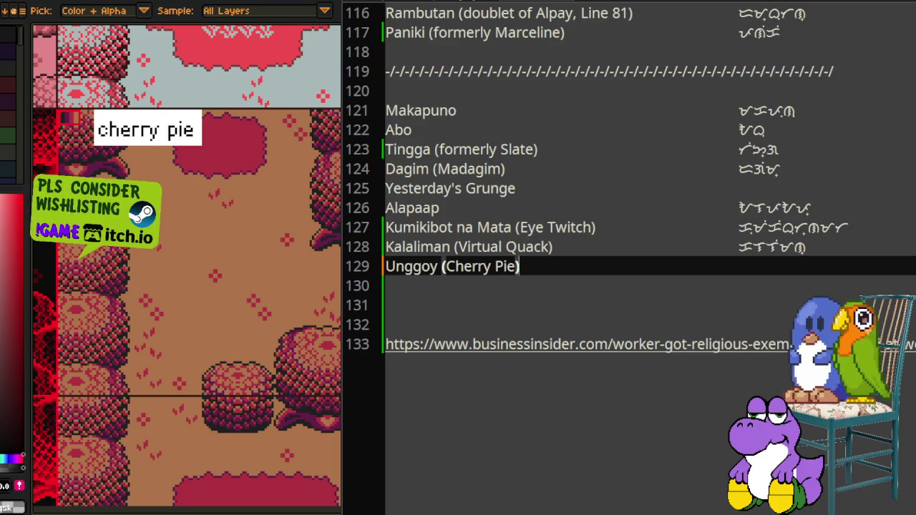
Step: Insert 'formerly' inside the parentheses of the Kalaliman and Unggoy lines
left_click(461, 247)
type("formerly")
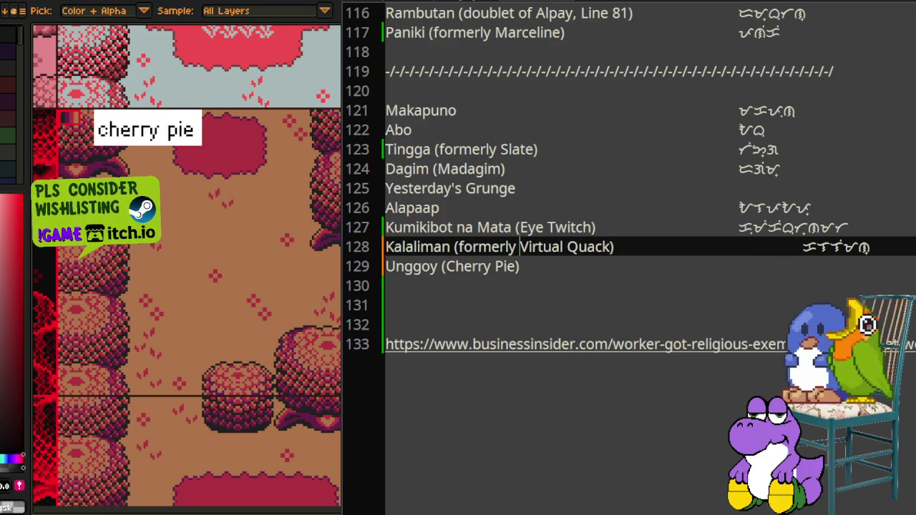
left_click(445, 266)
type("formerly")
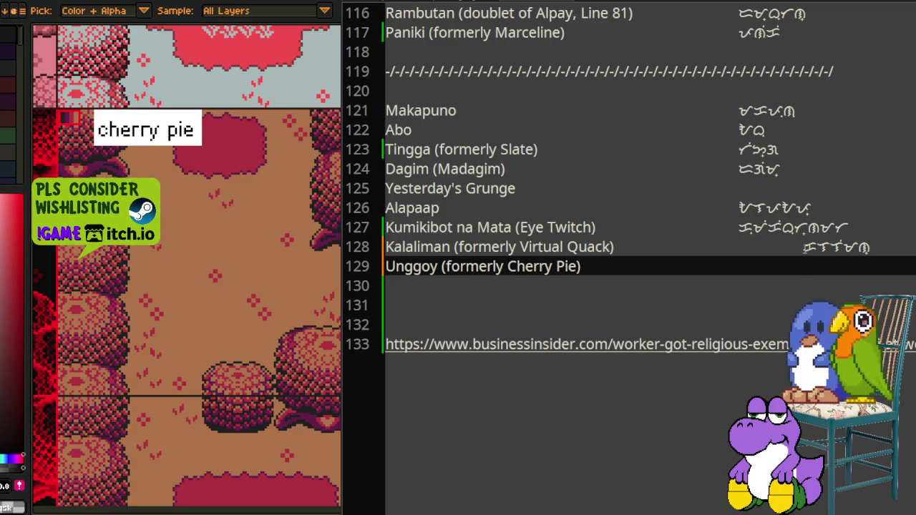
Step: Realign line 128's Baybayin and add Unggoy's Baybayin spelling to line 129
left_click_drag(802, 246, 740, 246)
key("BackSpace")
left_click(748, 266)
key("ctrl+v")
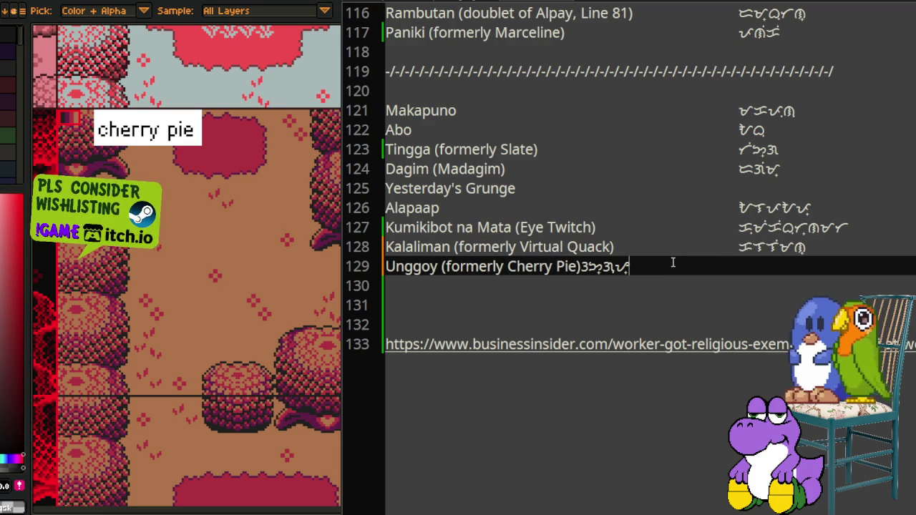
key("Left")
key("Left")
key("Left")
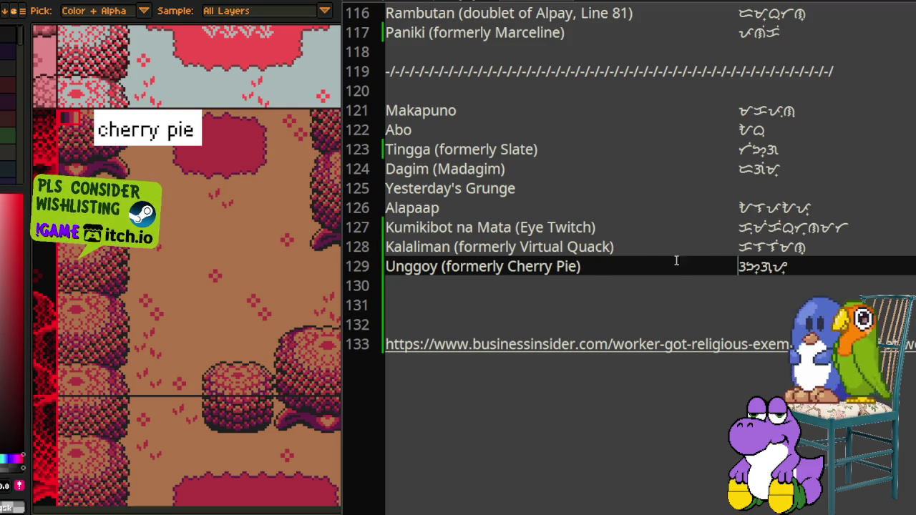
scroll(737, 322, "up", 3)
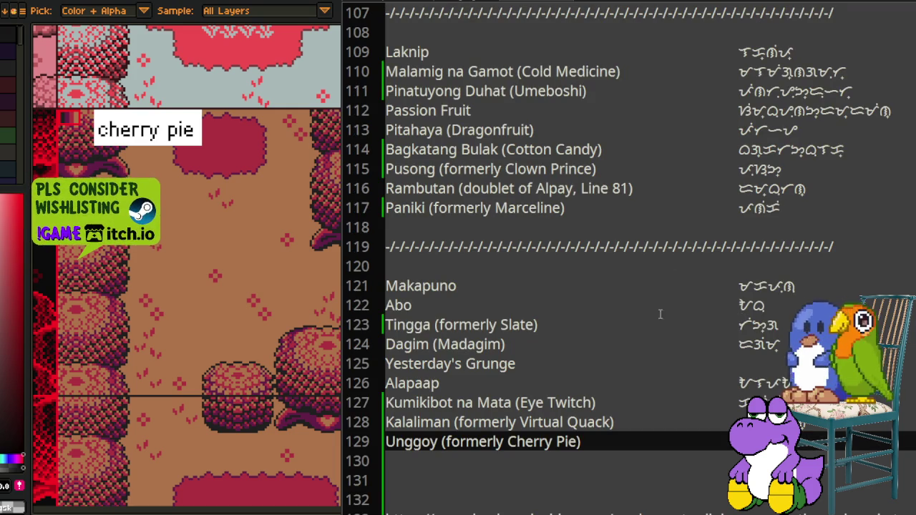
left_click(510, 364)
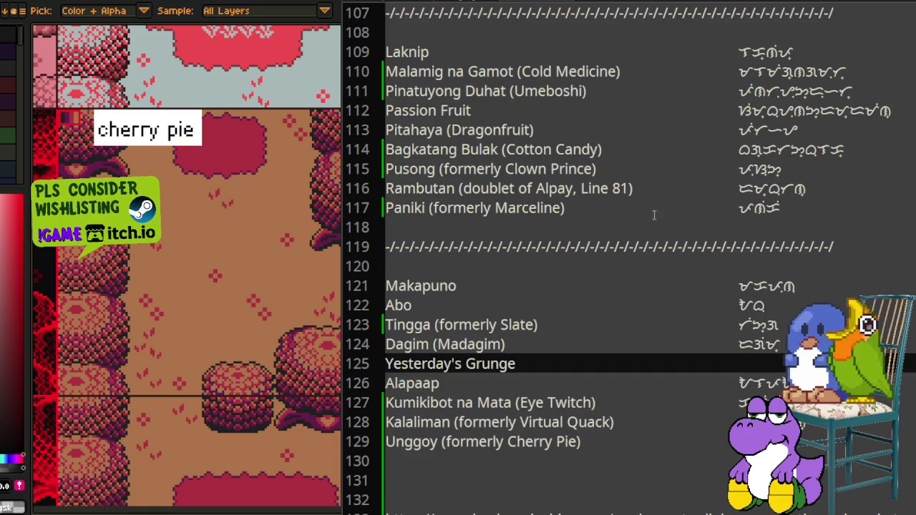
scroll(665, 214, "up", 2)
scroll(716, 236, "up", 2)
scroll(726, 241, "up", 2)
scroll(728, 245, "up", 2)
scroll(728, 245, "up", 1)
scroll(730, 249, "up", 2)
scroll(731, 253, "up", 1)
scroll(733, 259, "up", 2)
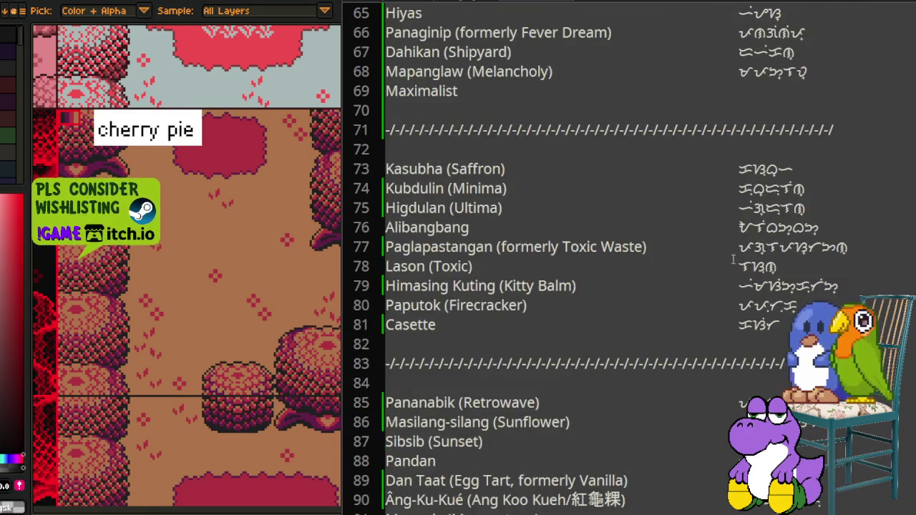
scroll(733, 259, "up", 1)
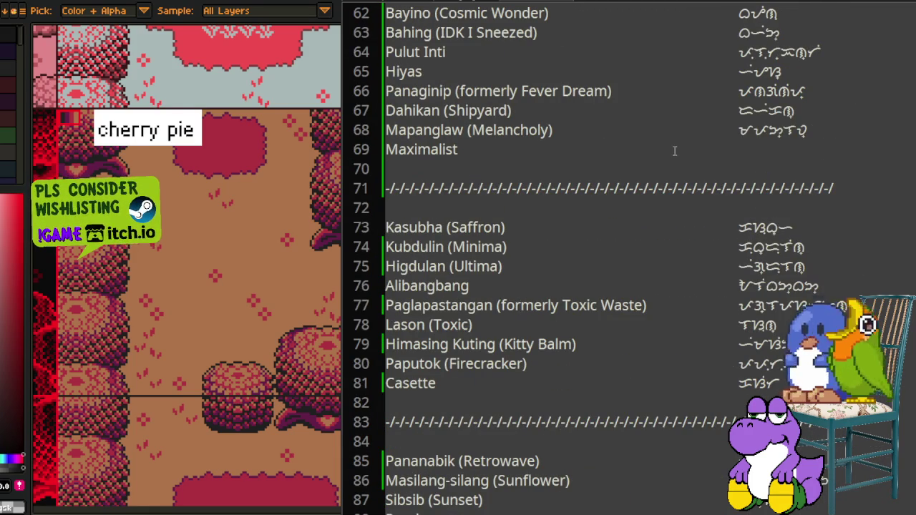
scroll(675, 158, "down", 2)
scroll(688, 201, "down", 5)
scroll(778, 270, "down", 2)
scroll(779, 270, "down", 3)
scroll(779, 271, "down", 2)
scroll(630, 258, "down", 1)
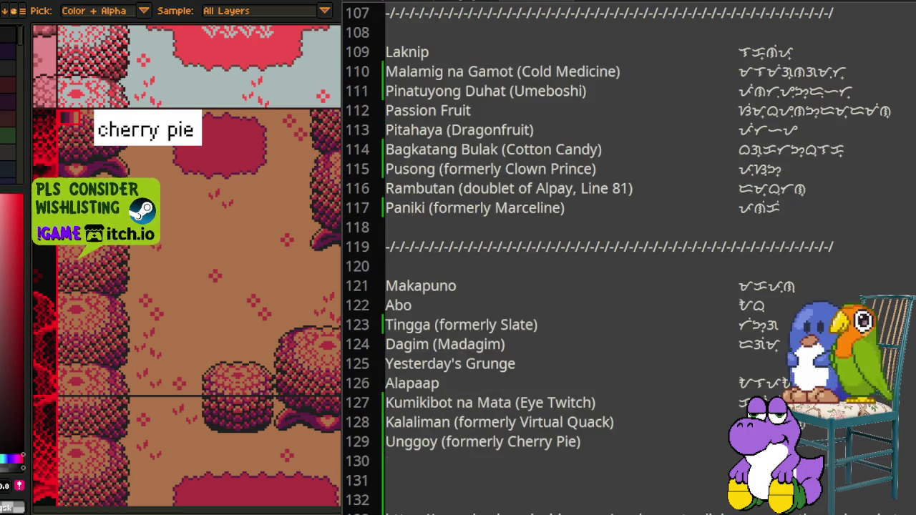
scroll(629, 257, "down", 1)
scroll(630, 257, "down", 2)
scroll(629, 258, "up", 6)
scroll(761, 361, "up", 6)
scroll(761, 361, "up", 3)
scroll(761, 361, "up", 2)
scroll(760, 361, "up", 1)
scroll(760, 362, "up", 2)
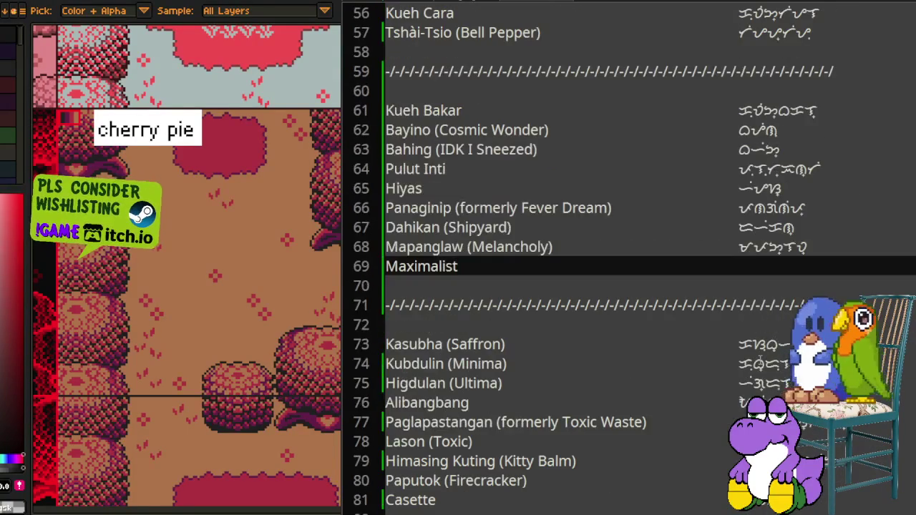
scroll(761, 362, "up", 2)
scroll(752, 280, "up", 1)
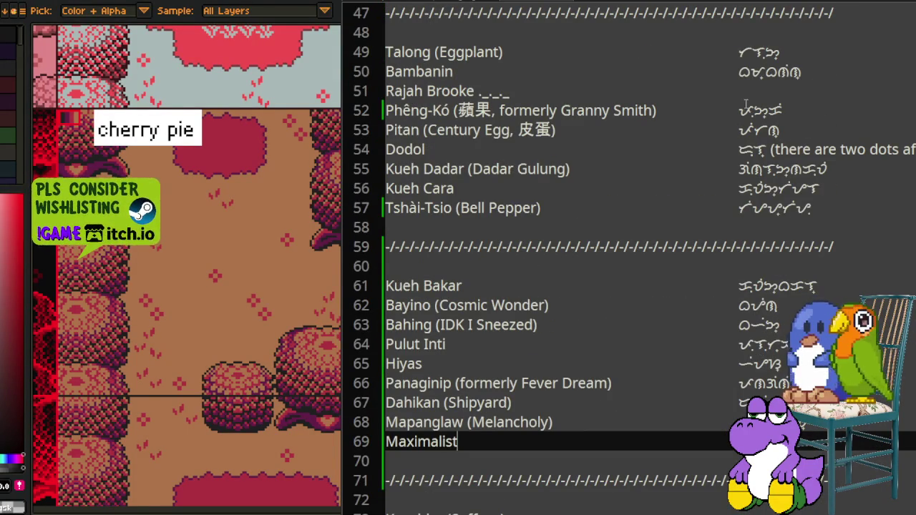
left_click(744, 90)
scroll(730, 219, "up", 3)
scroll(731, 227, "up", 1)
scroll(731, 227, "up", 1)
left_click(737, 208)
scroll(737, 215, "up", 2)
scroll(742, 229, "up", 3)
scroll(741, 230, "up", 3)
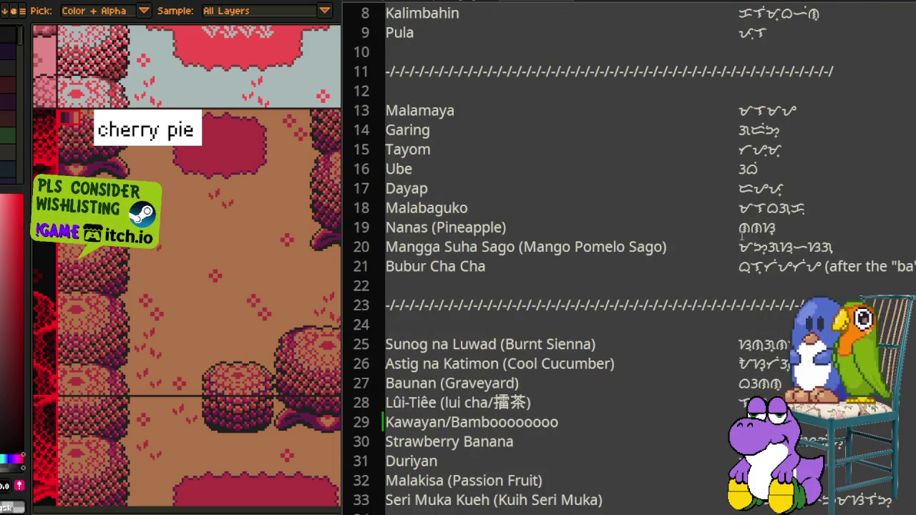
scroll(742, 230, "up", 3)
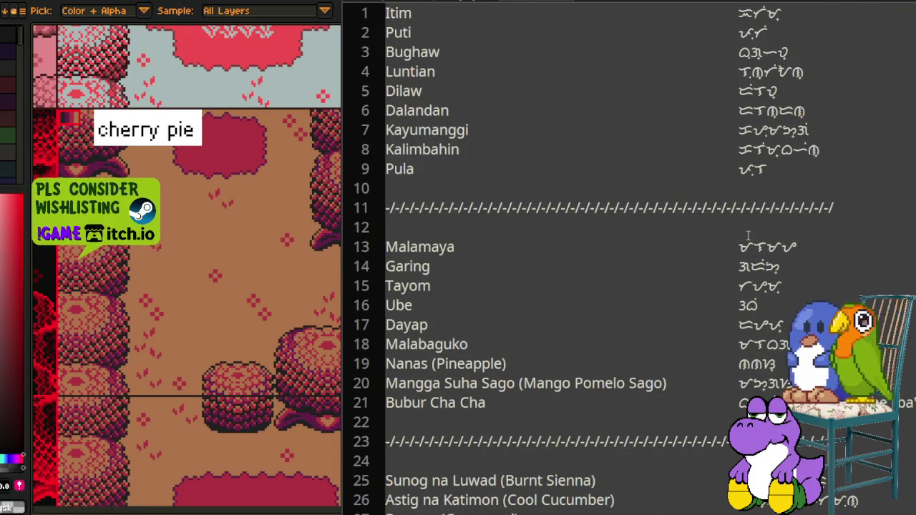
scroll(748, 237, "down", 3)
scroll(750, 258, "down", 11)
scroll(755, 287, "down", 10)
scroll(761, 308, "down", 11)
scroll(752, 330, "down", 9)
scroll(751, 331, "up", 5)
scroll(751, 334, "up", 1)
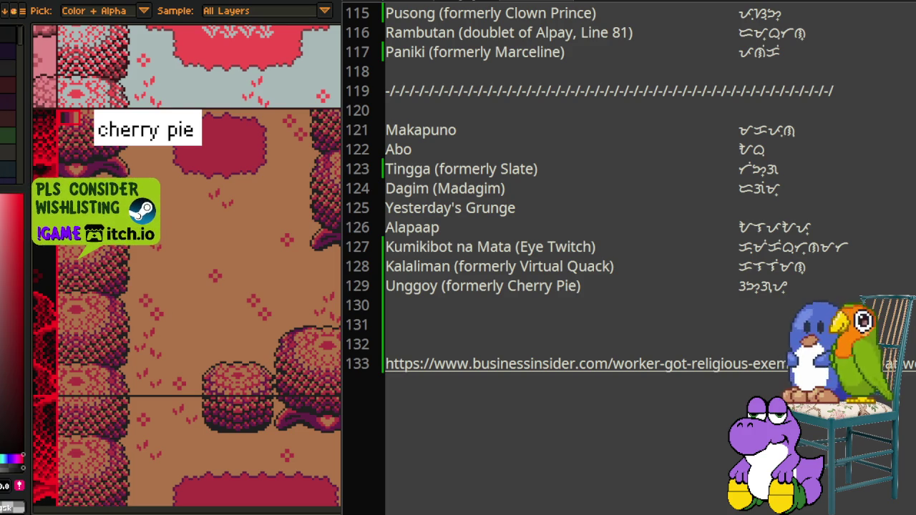
left_click(547, 207)
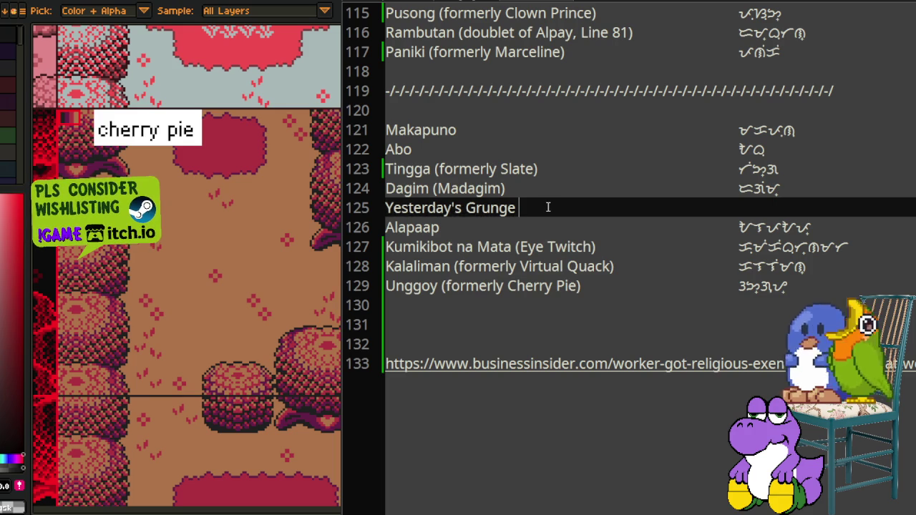
Step: Draft a new name on a line below Yesterday's Grunge, settling on 'Limahid'
key("Return")
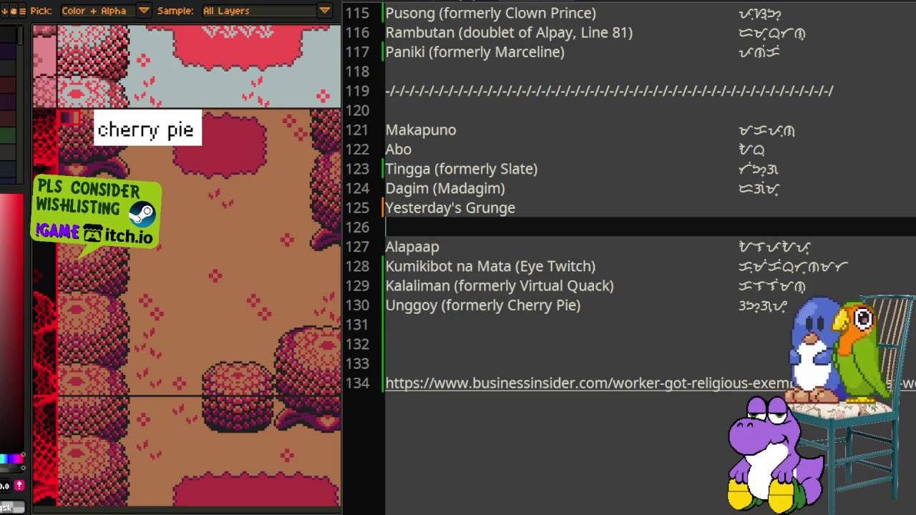
type("malima")
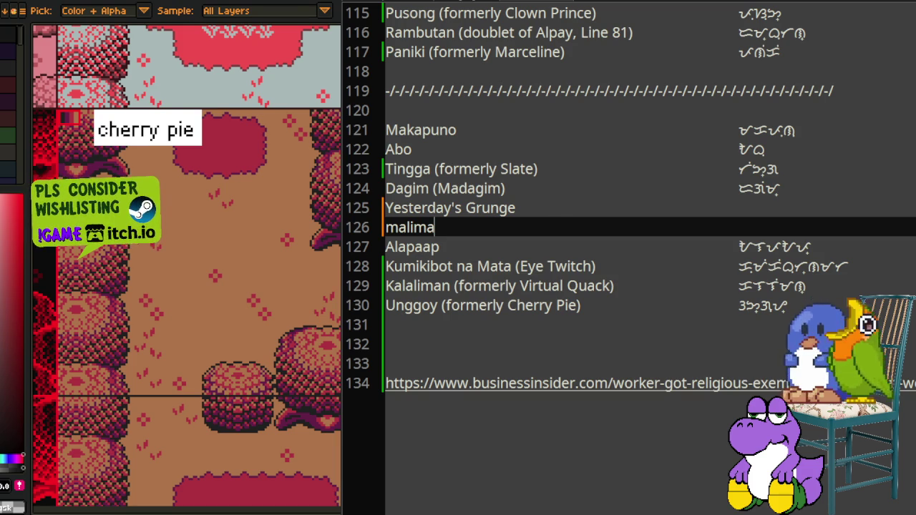
type("hiran na kahapon")
key("Home")
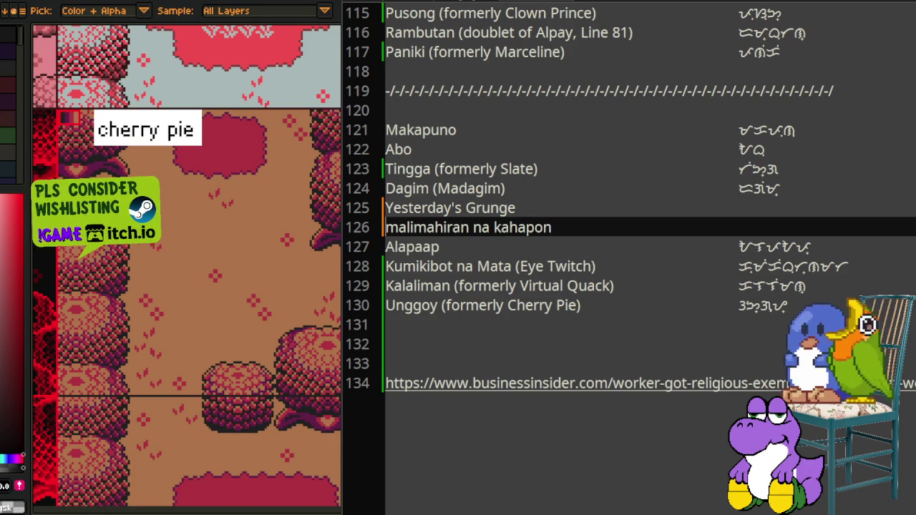
key("BackSpace")
type("M")
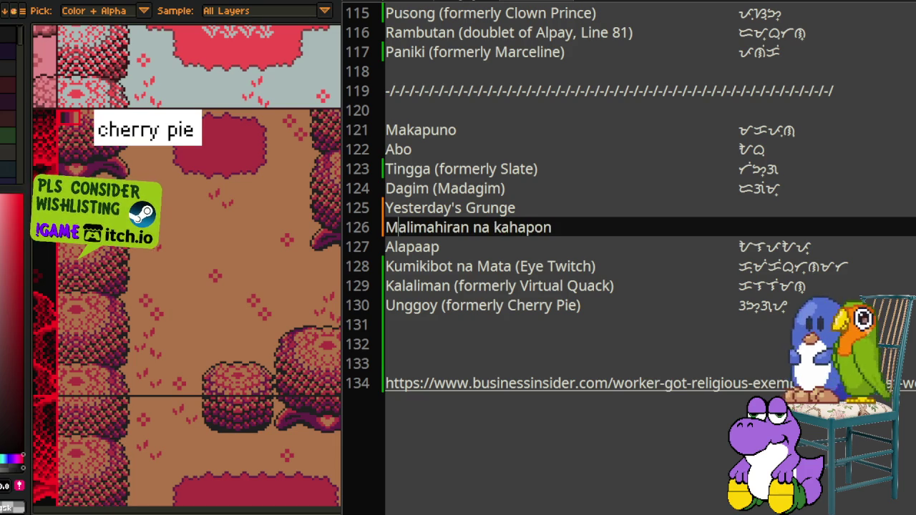
key("Delete")
type("K")
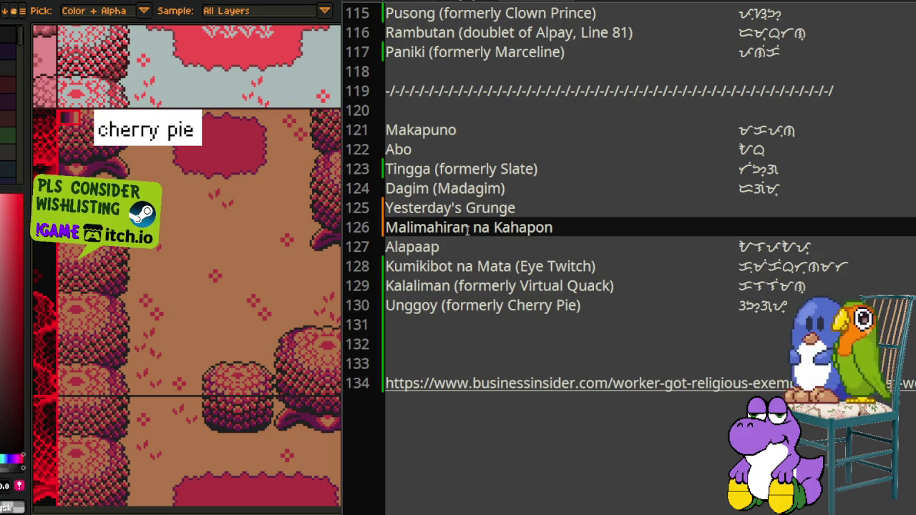
left_click_drag(473, 228, 568, 226)
key("BackSpace")
key("shift+Home")
type("Limahid")
Step: Make the line 'Limahid (formerly Yesterday's Grunge)' and add Limahid's Baybayin spelling
key("shift+Home")
key("ctrl+x")
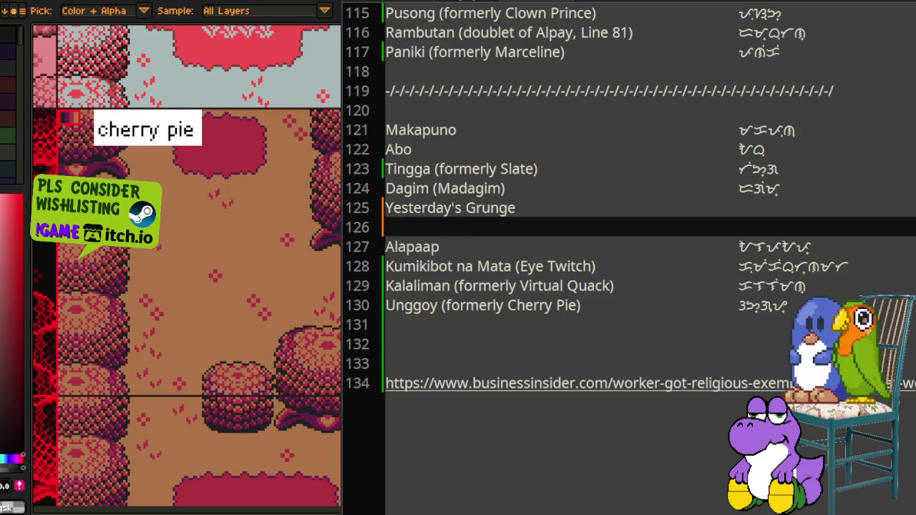
key("BackSpace")
key("Home")
key("ctrl+v")
type("(")
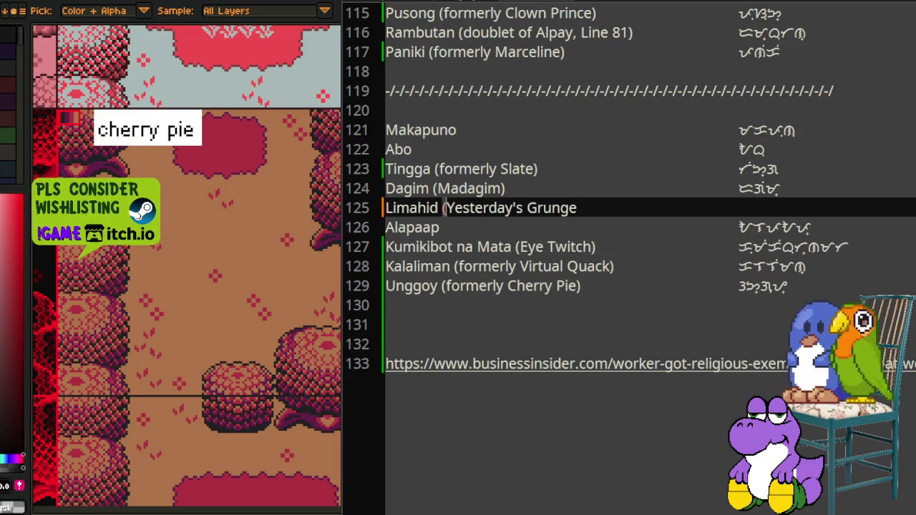
type("formerly")
key("End")
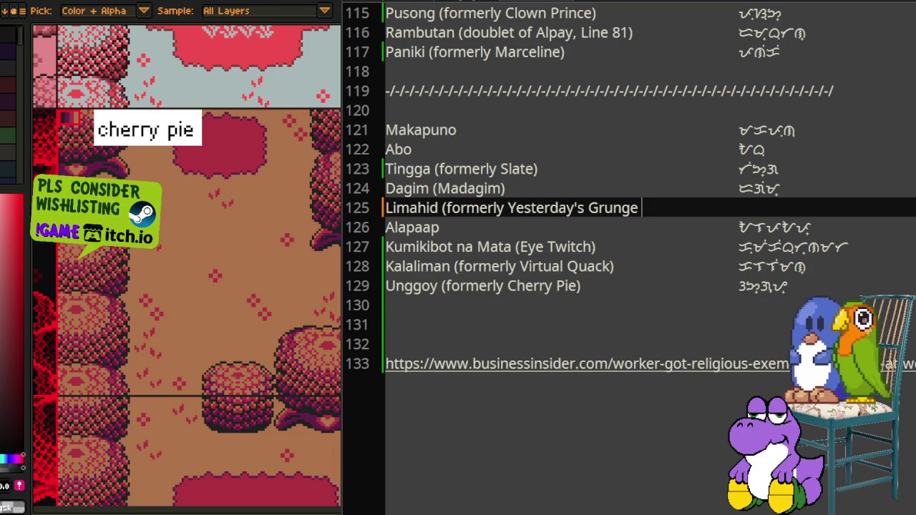
type(")")
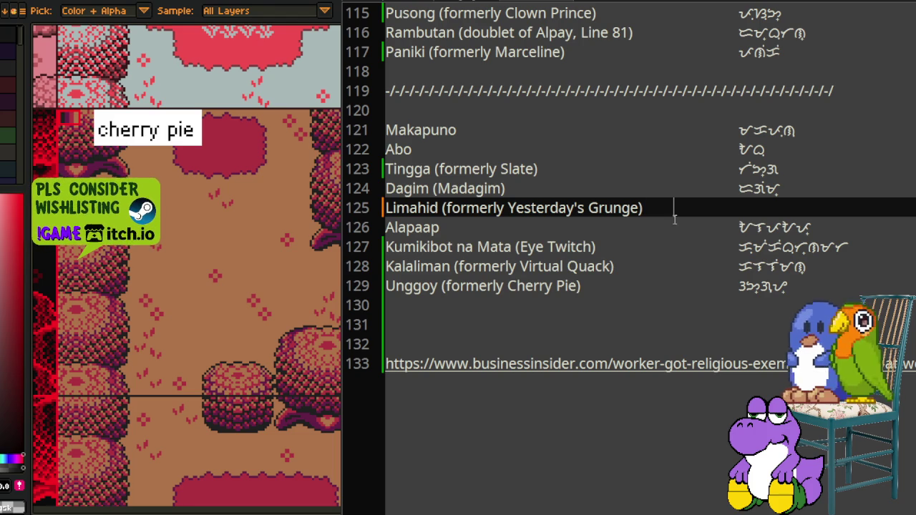
key("ctrl+v")
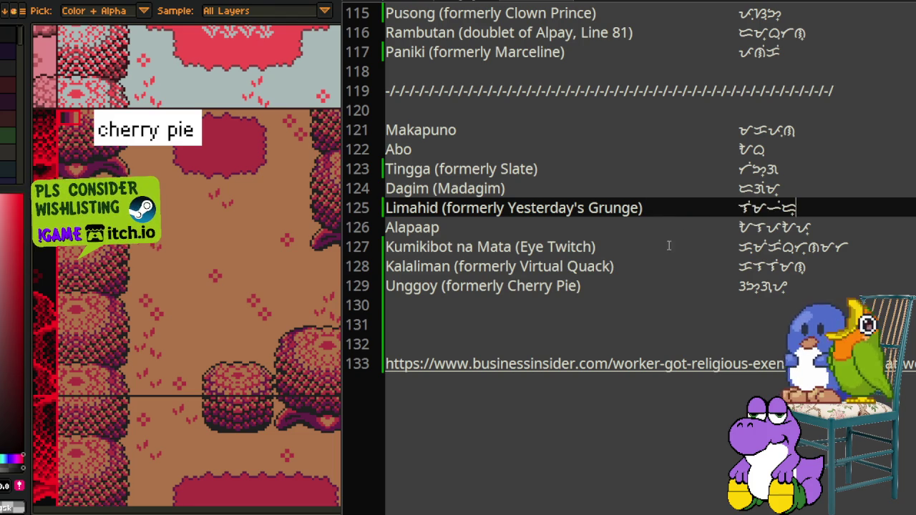
Step: Scroll Kate up to the Maximalist entry on line 69 and place the cursor there
scroll(713, 288, "up", 1)
scroll(713, 288, "up", 3)
scroll(714, 289, "up", 1)
scroll(698, 315, "up", 2)
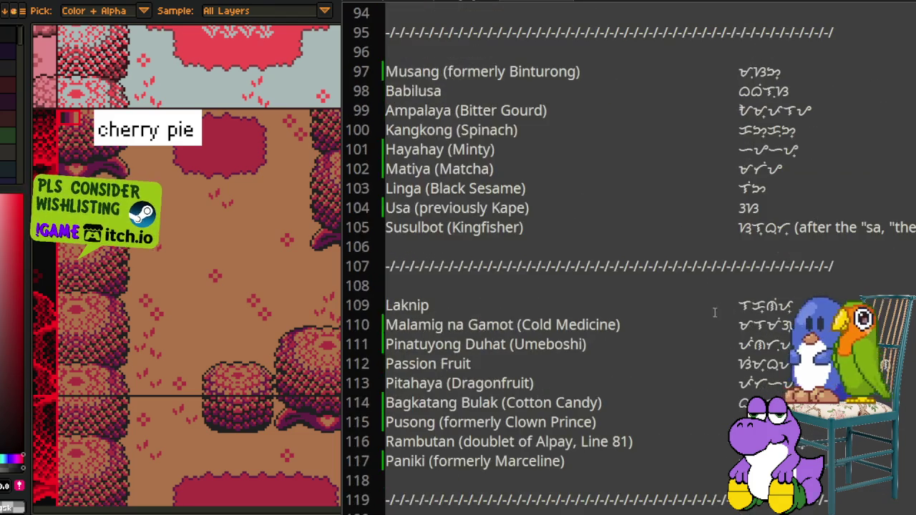
scroll(687, 315, "up", 2)
scroll(587, 280, "up", 2)
scroll(583, 278, "up", 2)
scroll(590, 283, "up", 1)
scroll(590, 285, "up", 3)
scroll(590, 286, "down", 1)
scroll(590, 286, "up", 2)
scroll(590, 284, "up", 1)
scroll(591, 283, "up", 1)
left_click(515, 290)
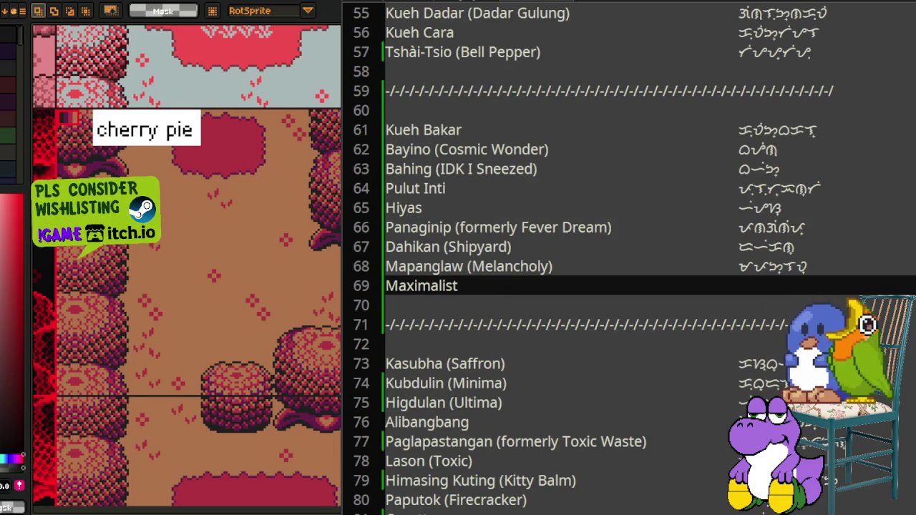
Step: Pan Aseprite's canvas to the tiles recoloured with the maximalist palette
scroll(291, 113, "down", 2)
scroll(291, 112, "down", 3)
left_click_drag(291, 113, 288, 362)
scroll(289, 361, "up", 2)
scroll(289, 361, "up", 2)
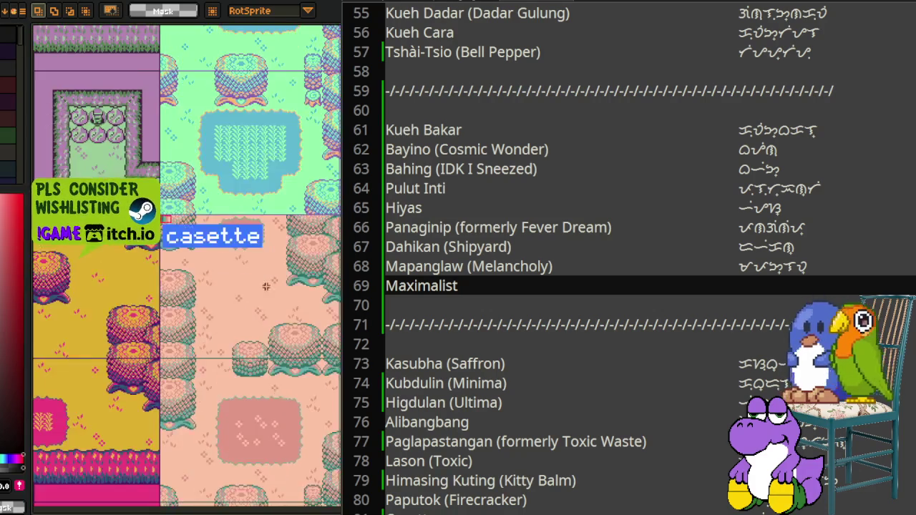
scroll(238, 273, "up", 1)
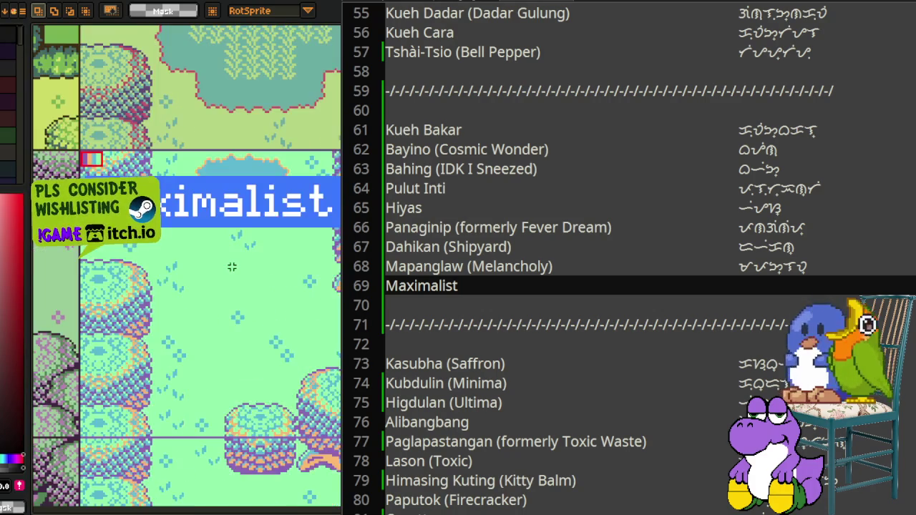
scroll(236, 271, "up", 1)
scroll(236, 271, "down", 2)
scroll(236, 271, "up", 1)
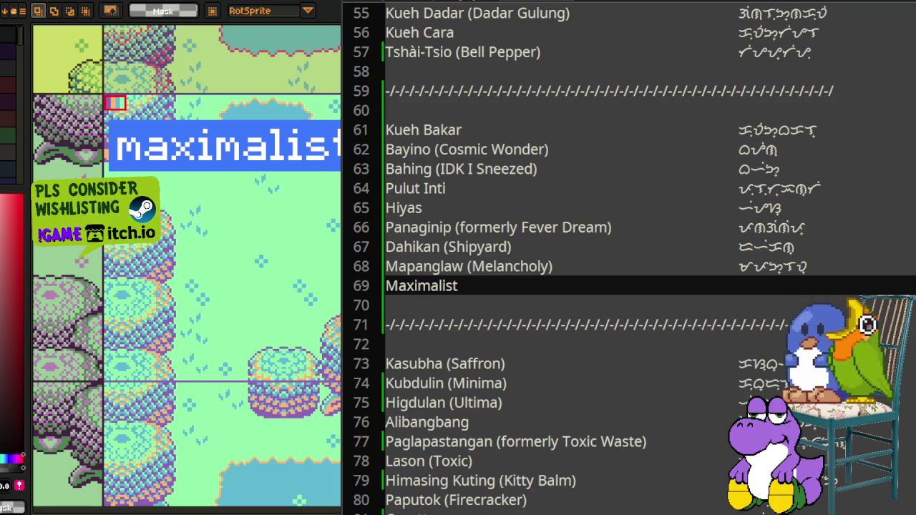
Step: Change line 69 to 'Kamithian (Maximalist)' with Kamithian's Baybayin spelling beside it
key("Home")
type("Kamithian (")
key("Delete")
key("End")
type(")")
key("Tab")
key("Tab")
key("ctrl+v")
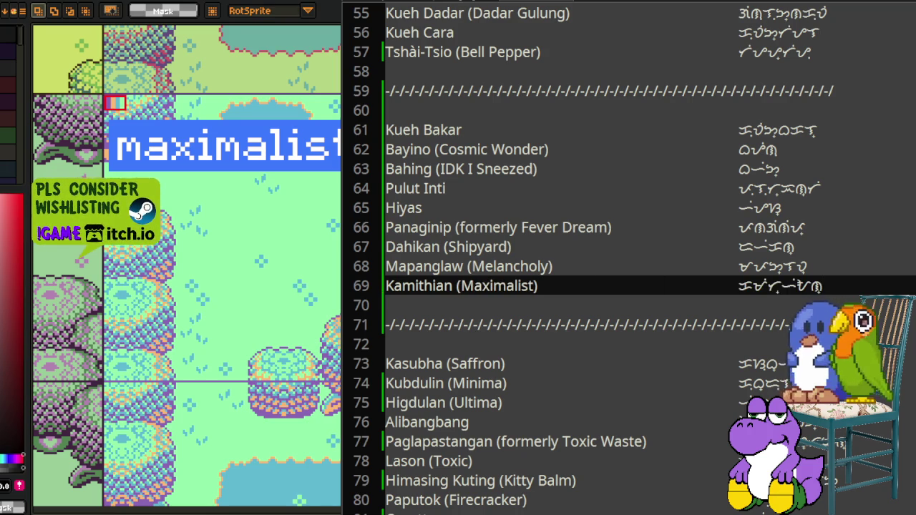
scroll(523, 315, "up", 3)
scroll(523, 315, "up", 1)
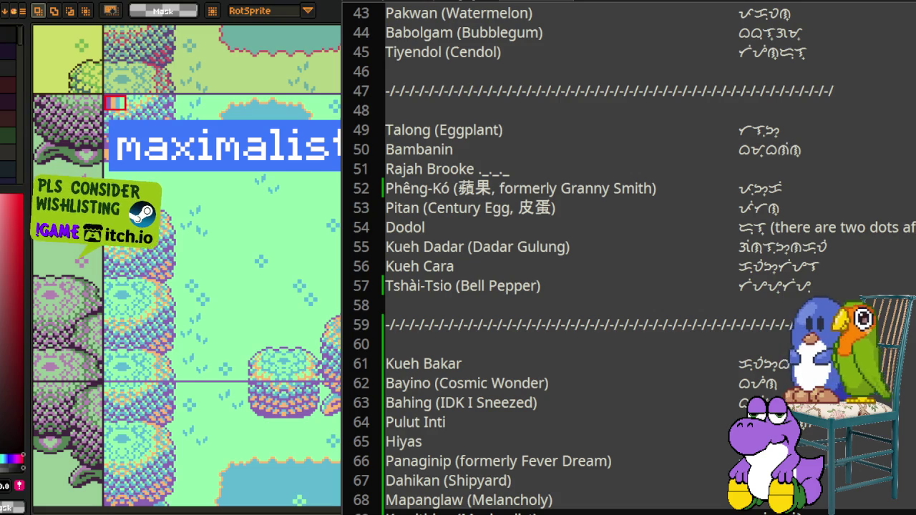
key("i")
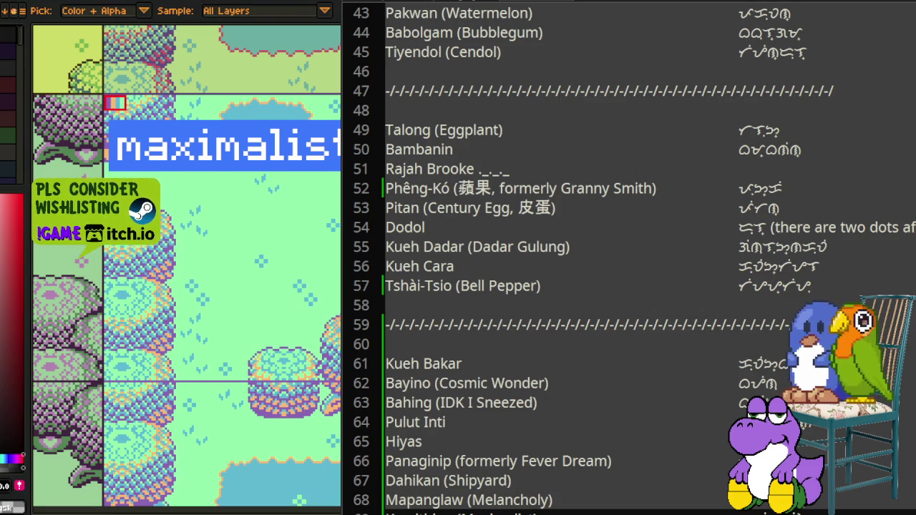
key("alt")
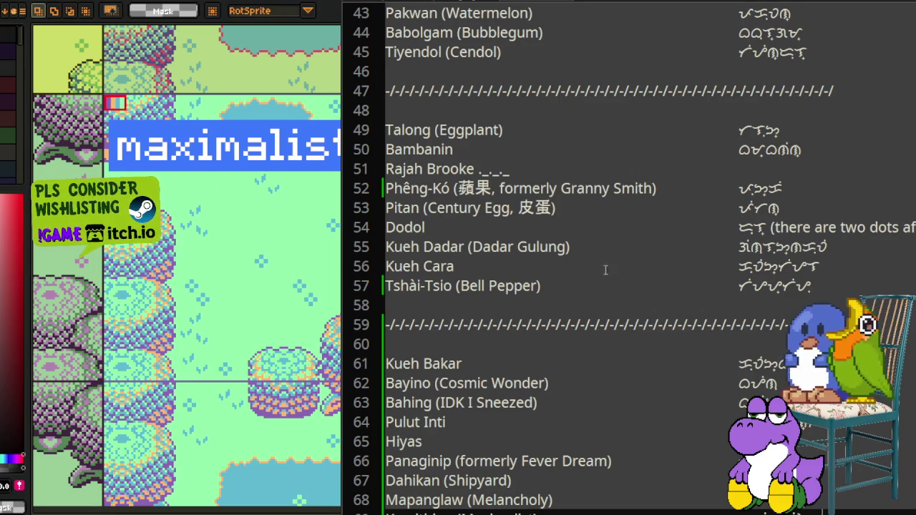
scroll(513, 204, "up", 1)
scroll(515, 201, "up", 1)
scroll(525, 189, "up", 1)
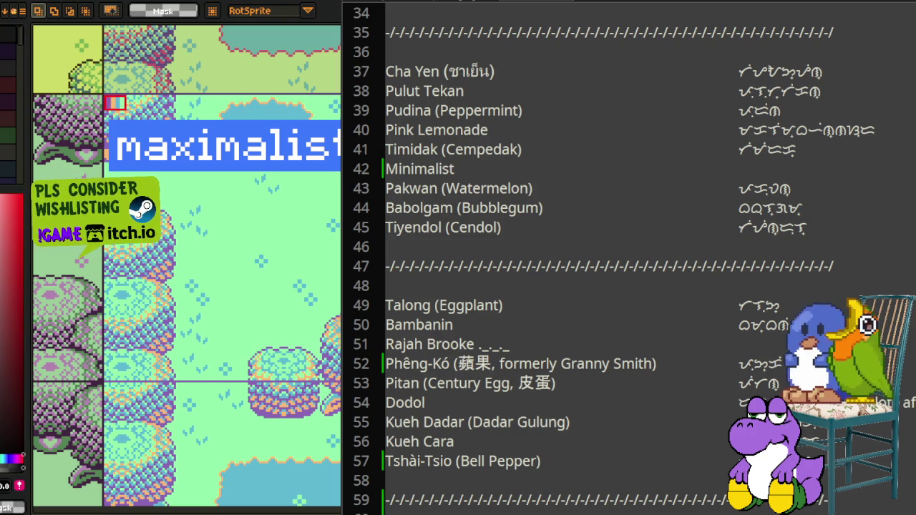
key("i")
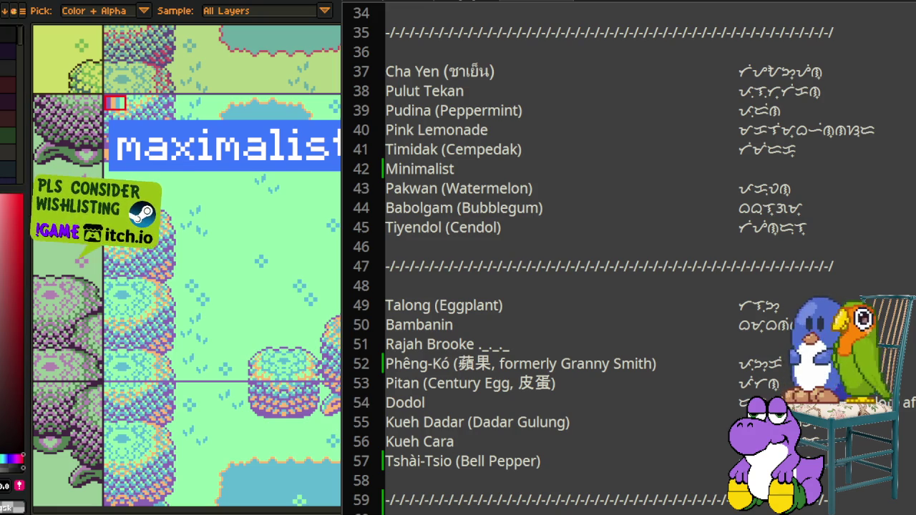
key("m")
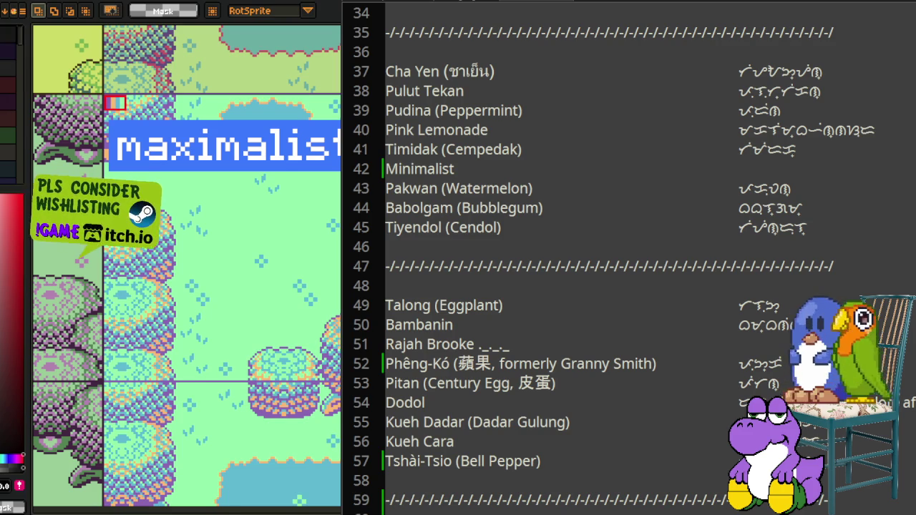
key("i")
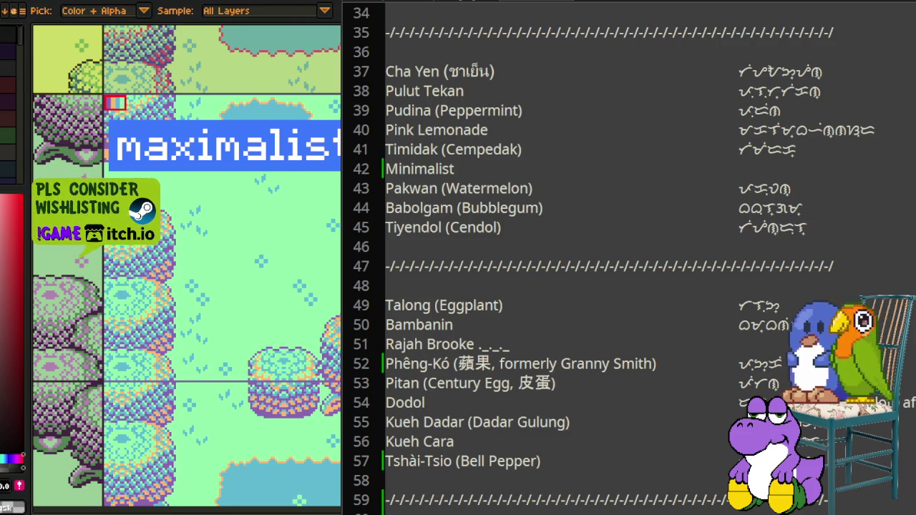
scroll(584, 290, "down", 1)
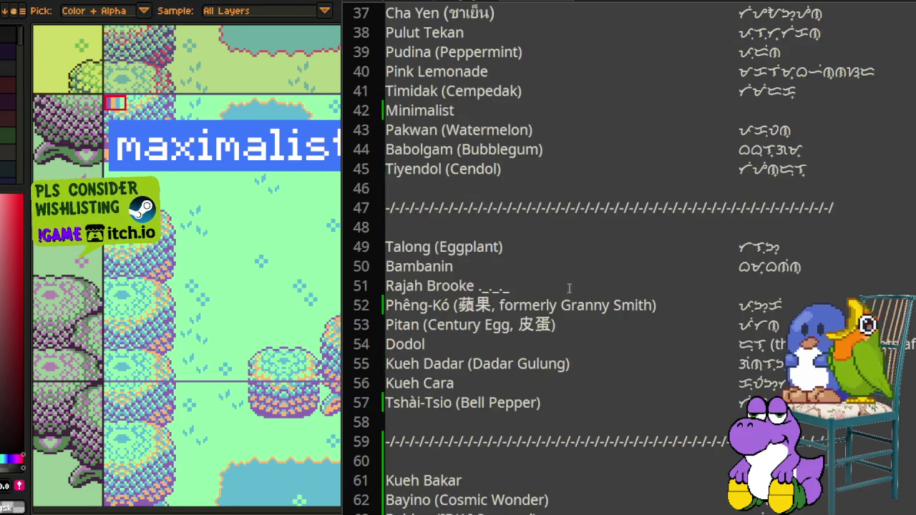
scroll(528, 295, "up", 1)
key("m")
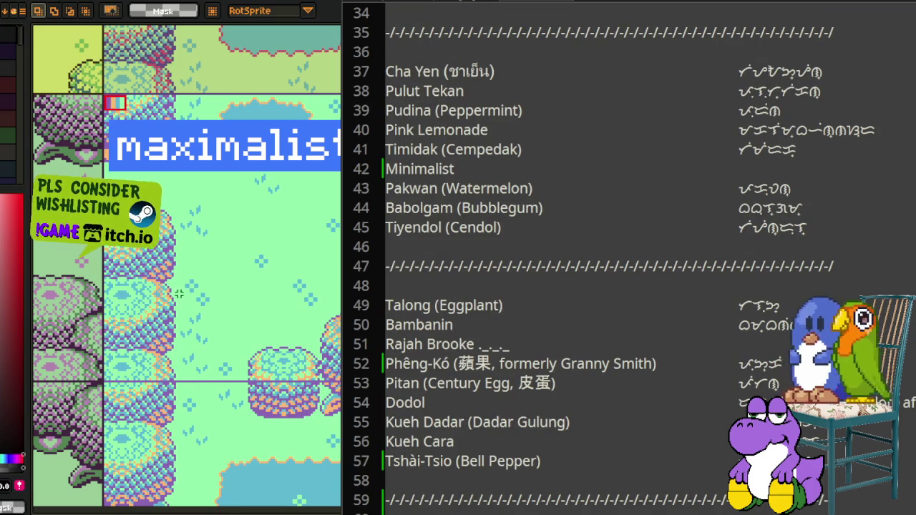
scroll(209, 207, "down", 3)
scroll(209, 206, "down", 1)
scroll(209, 206, "up", 2)
mouse_move(209, 206)
left_mouse_down()
mouse_move(196, 193)
mouse_move(205, 199)
left_mouse_up()
scroll(205, 198, "up", 1)
scroll(205, 198, "up", 1)
left_click_drag(329, 215, 148, 199)
key("i")
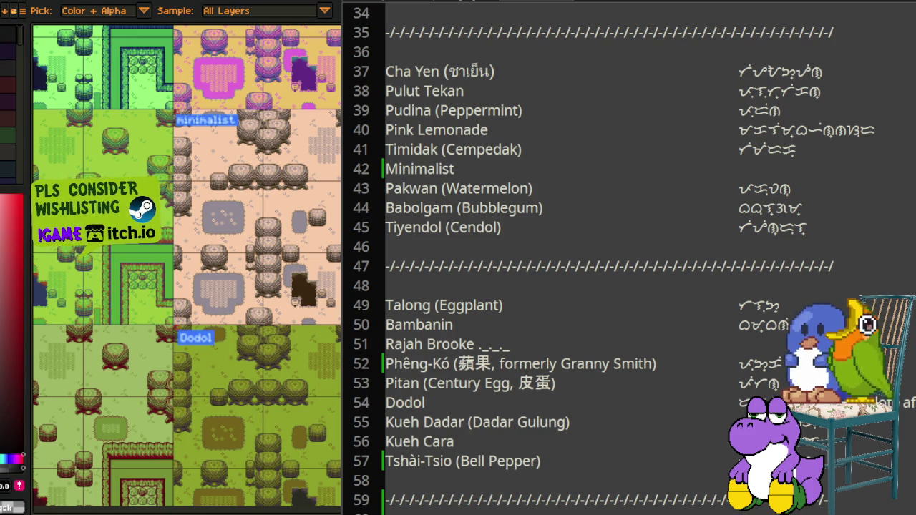
key("m")
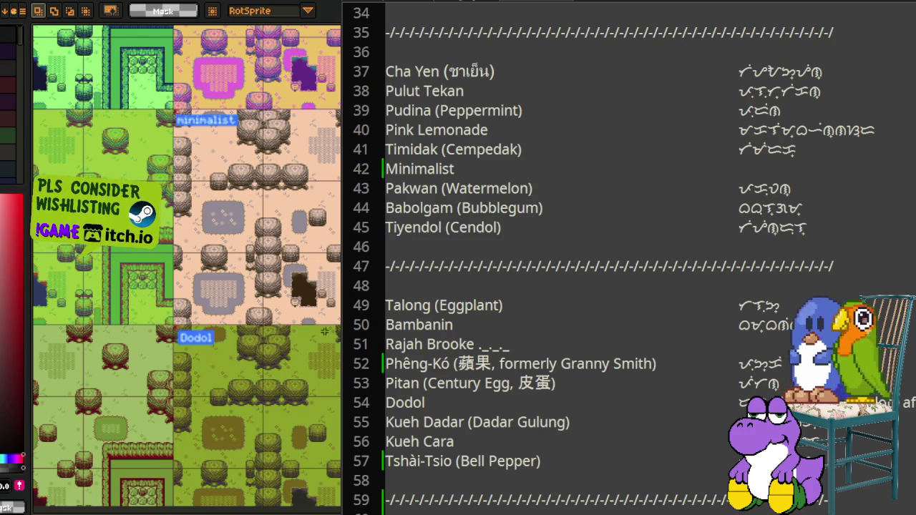
Step: Scroll Aseprite's canvas down and back up through the recoloured tilesets
scroll(186, 265, "down", 1)
scroll(186, 265, "down", 2)
scroll(186, 265, "down", 1)
scroll(186, 265, "down", 2)
scroll(186, 265, "down", 2)
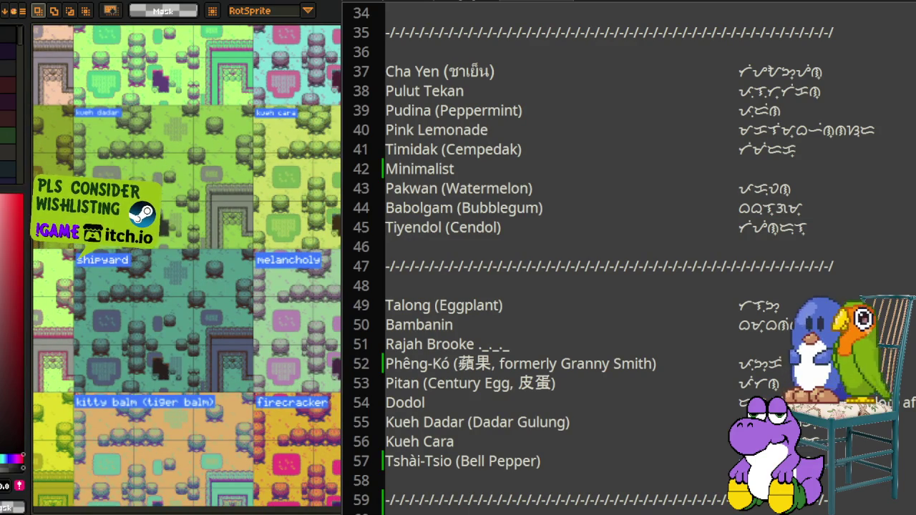
scroll(174, 423, "up", 3)
scroll(174, 423, "up", 2)
scroll(174, 424, "up", 2)
scroll(214, 465, "up", 2)
scroll(278, 504, "up", 1)
scroll(186, 268, "up", 1)
scroll(186, 268, "up", 2)
scroll(186, 268, "up", 1)
scroll(186, 268, "up", 1)
Step: Pan the canvas to frame the cempedak, minimalist, Dodol and fever dream variants
scroll(187, 268, "right", 1)
scroll(186, 268, "right", 1)
scroll(186, 268, "right", 1)
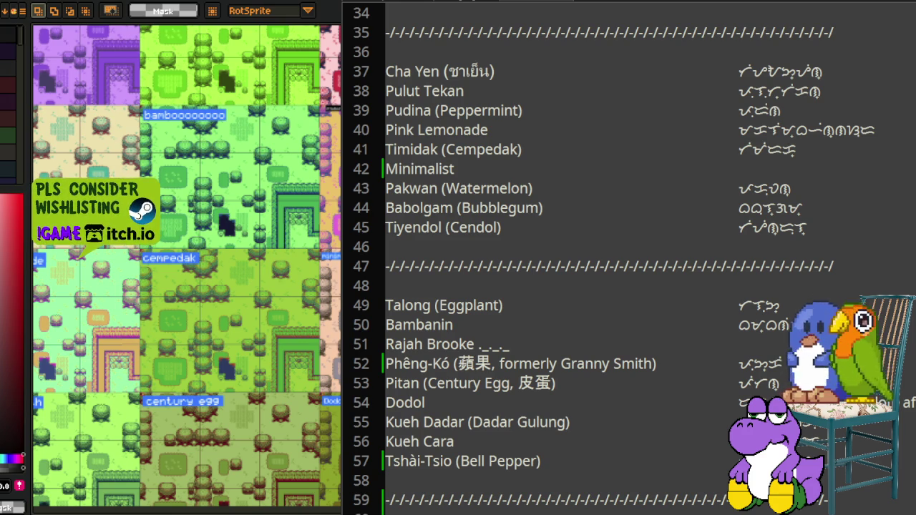
mouse_move(250, 441)
left_mouse_down()
mouse_move(331, 208)
mouse_move(276, 149)
left_mouse_up()
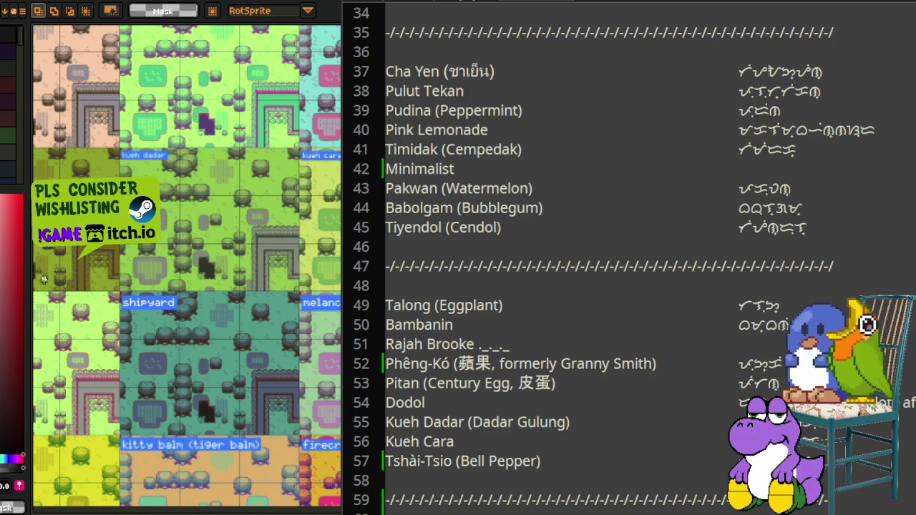
left_click_drag(44, 279, 22, 315)
left_click_drag(346, 342, 338, 336)
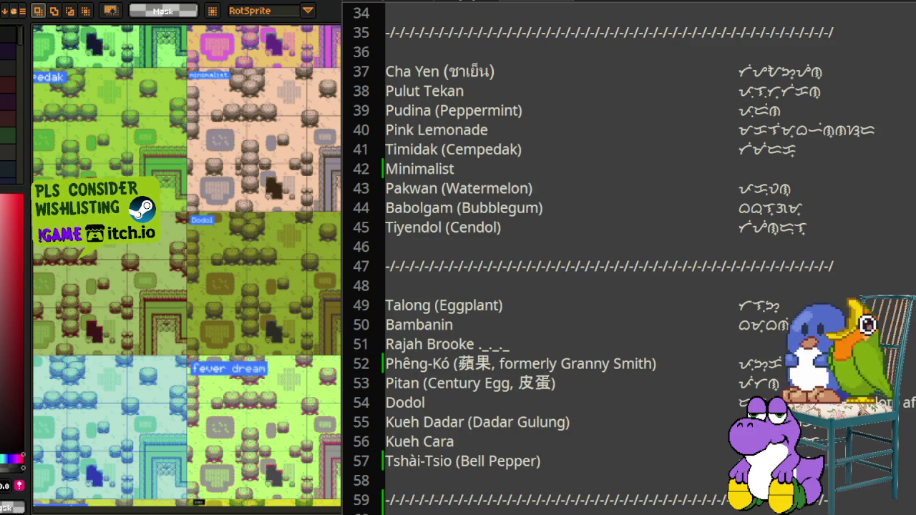
scroll(211, 145, "up", 1)
scroll(211, 144, "up", 1)
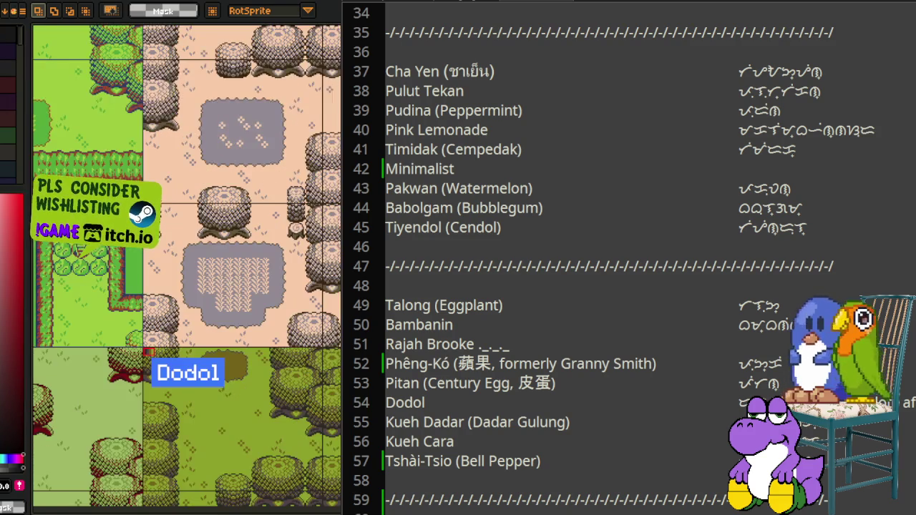
scroll(187, 466, "down", 2)
left_click_drag(22, 424, 61, 469)
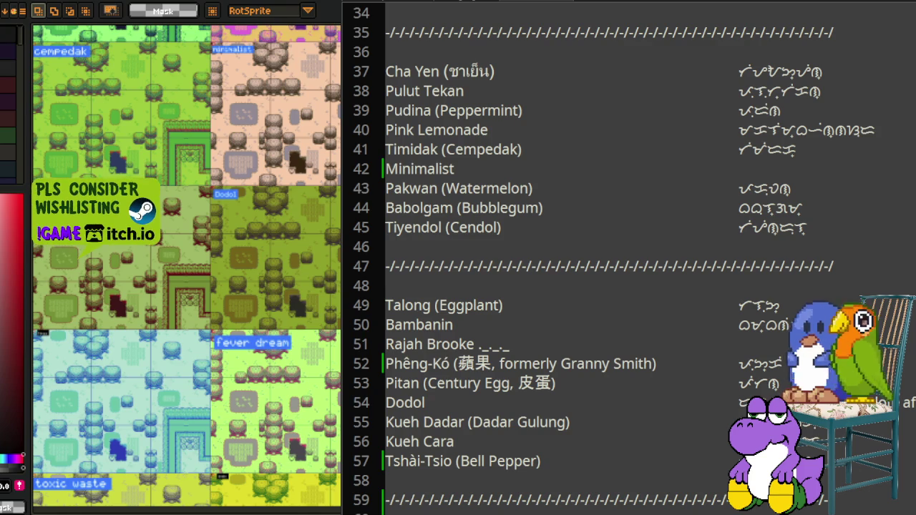
scroll(233, 186, "up", 1)
scroll(233, 186, "up", 2)
scroll(233, 186, "up", 1)
scroll(233, 186, "up", 1)
scroll(233, 186, "up", 1)
scroll(233, 187, "up", 1)
left_click_drag(139, 94, 210, 133)
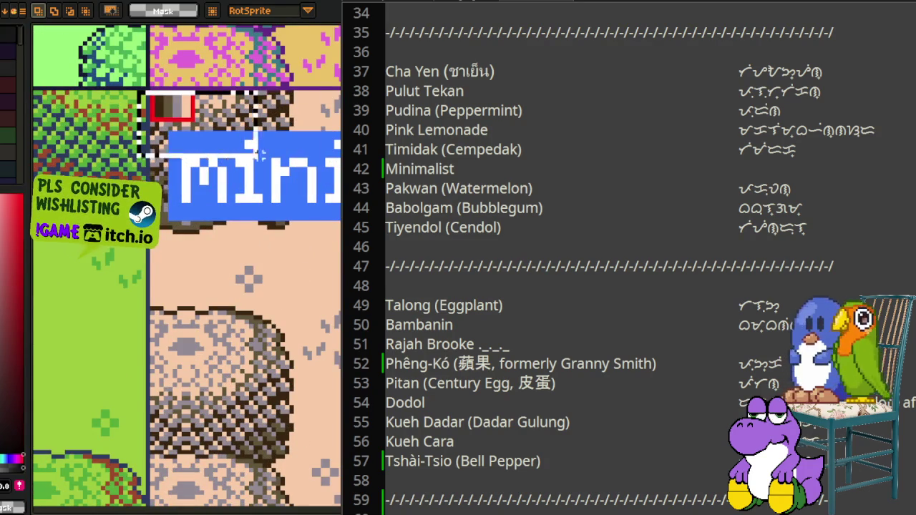
scroll(211, 133, "down", 2)
scroll(211, 133, "up", 1)
scroll(329, 171, "down", 1)
scroll(328, 171, "down", 1)
scroll(329, 171, "down", 1)
scroll(187, 265, "up", 1)
scroll(187, 265, "up", 1)
scroll(187, 265, "up", 2)
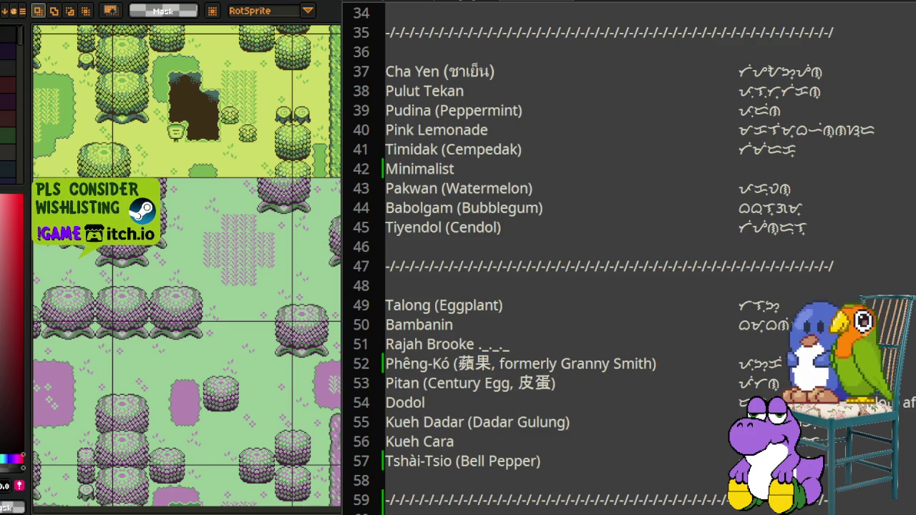
Step: Find all occurrences of 'maxima' in the palette list, showing the single match Kamithian (Maximalist) on line 69
scroll(634, 363, "down", 2)
scroll(633, 363, "down", 3)
scroll(633, 363, "down", 2)
scroll(621, 363, "down", 1)
scroll(615, 367, "down", 1)
scroll(615, 369, "down", 1)
scroll(614, 368, "down", 2)
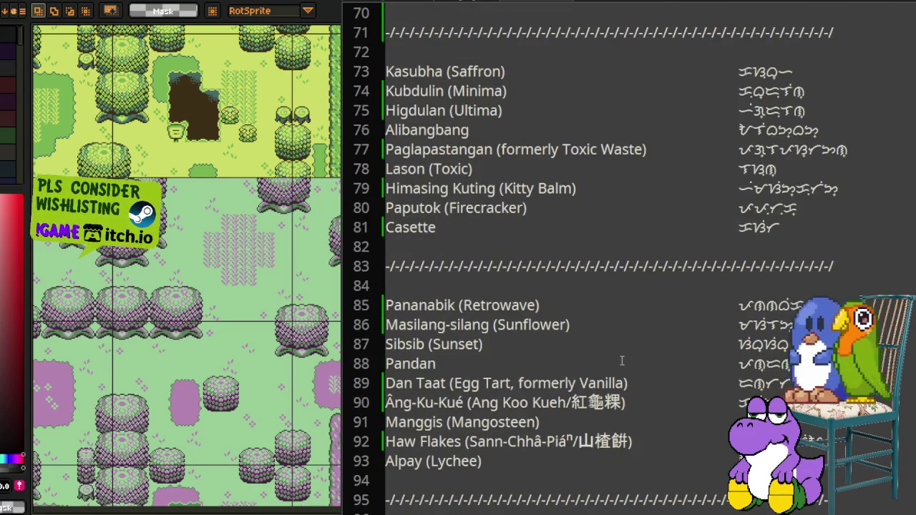
scroll(623, 361, "up", 4)
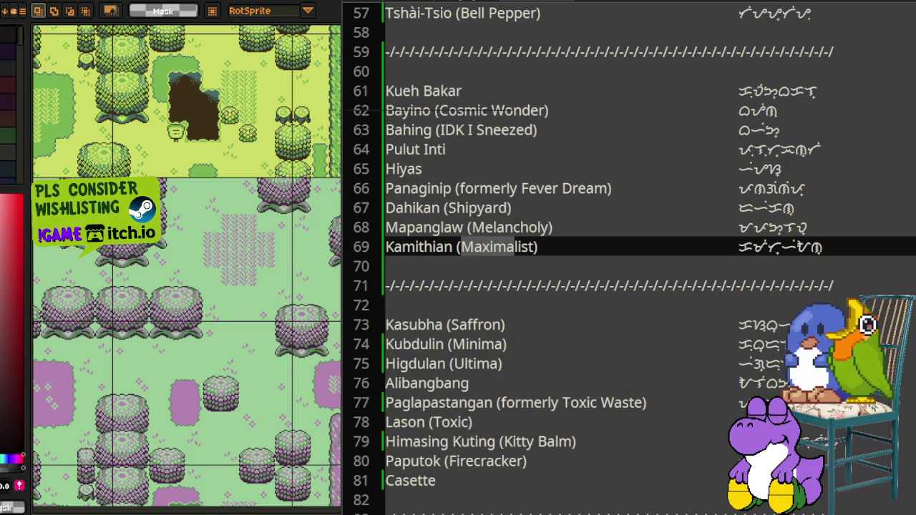
key("Return")
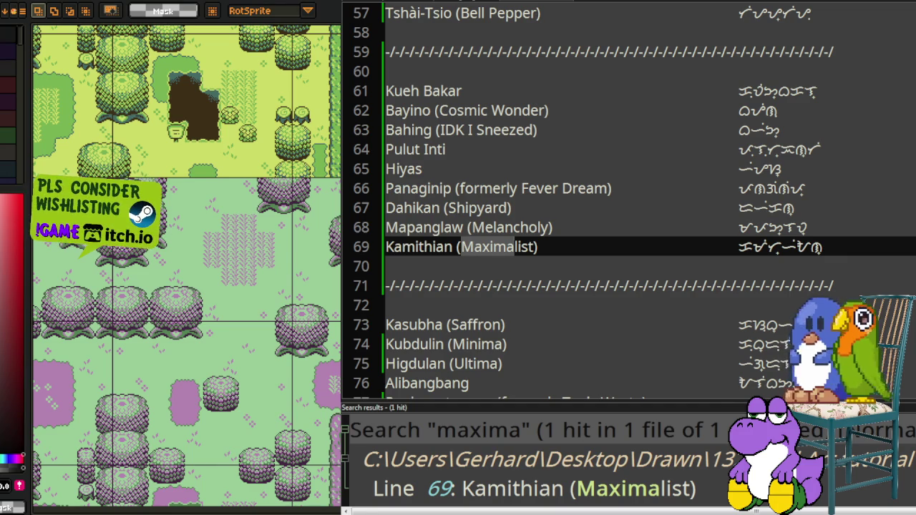
scroll(544, 458, "right", 3)
scroll(708, 494, "left", 3)
Step: Hide the Search results panel and browse the middle of the palette name list
key("Escape")
scroll(630, 258, "up", 3)
scroll(630, 258, "up", 1)
scroll(630, 258, "up", 3)
scroll(630, 258, "up", 5)
scroll(630, 257, "up", 6)
scroll(630, 257, "up", 1)
scroll(629, 258, "down", 6)
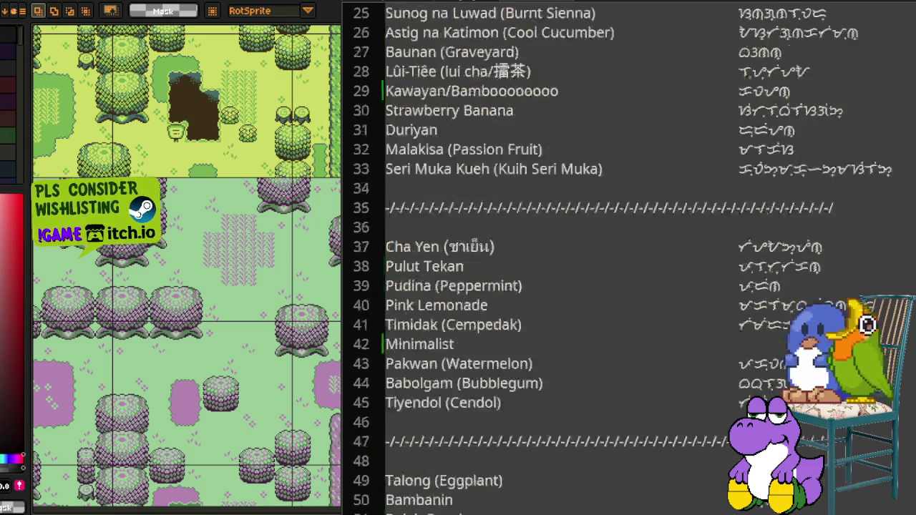
scroll(630, 258, "down", 7)
scroll(630, 258, "down", 4)
scroll(630, 257, "down", 4)
scroll(630, 258, "down", 7)
scroll(630, 257, "down", 5)
scroll(630, 257, "down", 8)
scroll(630, 258, "up", 6)
scroll(630, 258, "up", 10)
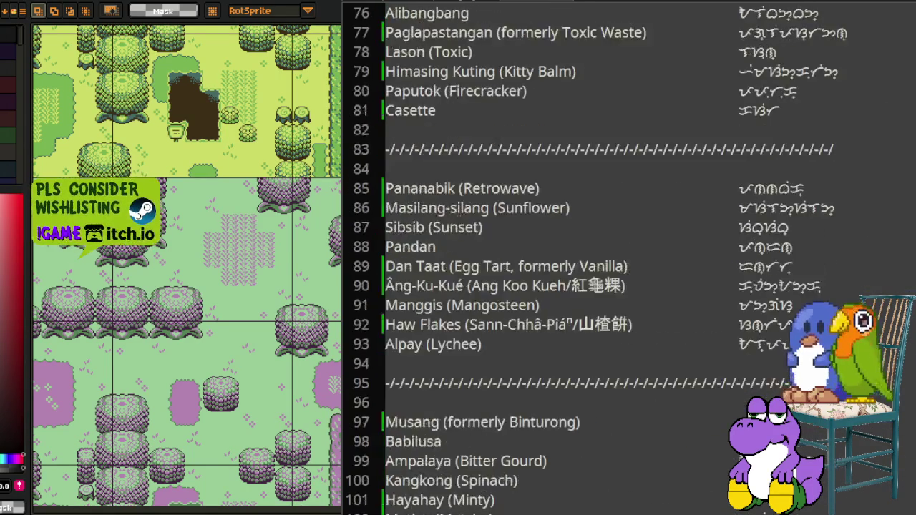
scroll(629, 257, "up", 3)
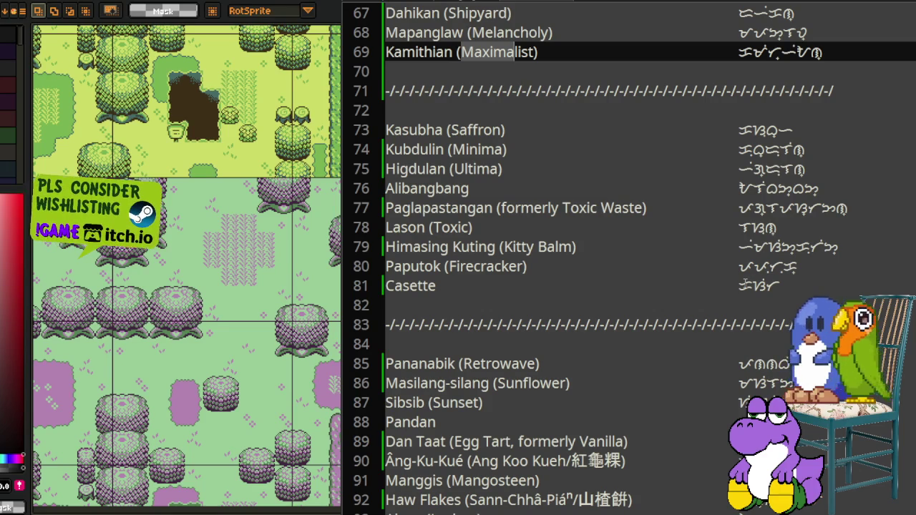
Step: Scroll back to the top of the list, where Itim, Puti, Bughaw and Luntian show their Baybayin spellings
scroll(745, 284, "up", 3)
scroll(745, 284, "up", 2)
scroll(745, 284, "up", 3)
scroll(745, 285, "up", 3)
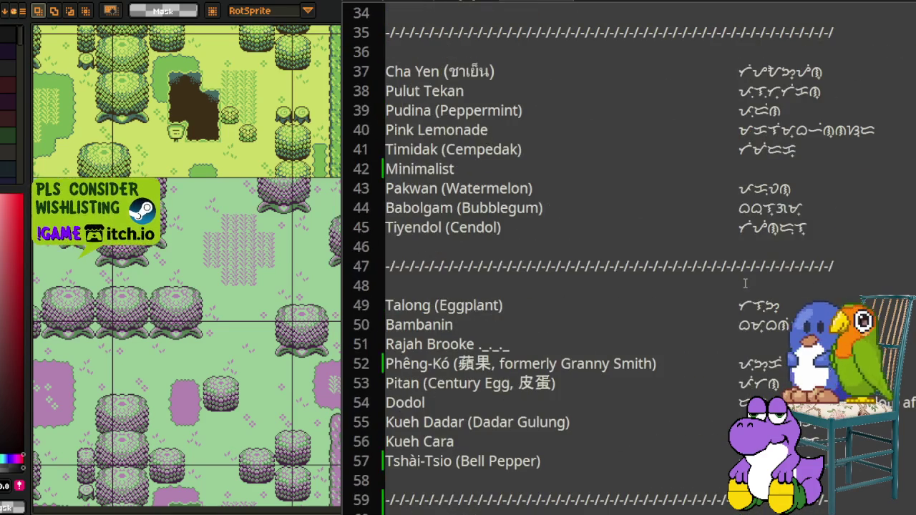
scroll(718, 344, "down", 4)
scroll(718, 344, "down", 9)
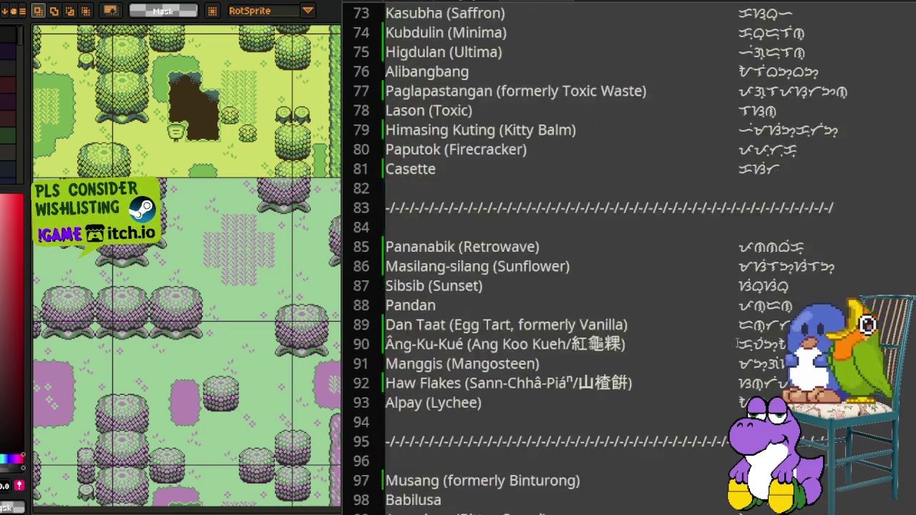
scroll(718, 343, "down", 7)
scroll(742, 342, "down", 4)
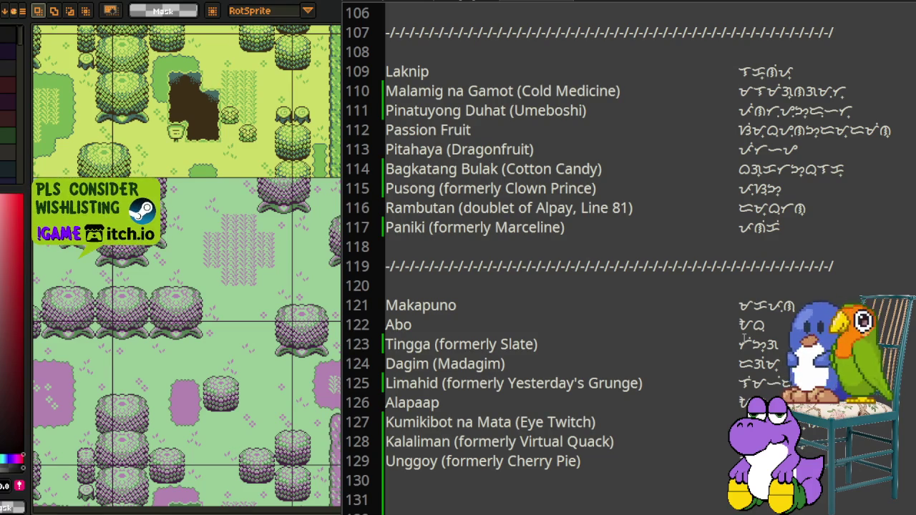
scroll(745, 340, "up", 1)
scroll(744, 338, "up", 2)
scroll(745, 336, "up", 2)
scroll(744, 336, "up", 3)
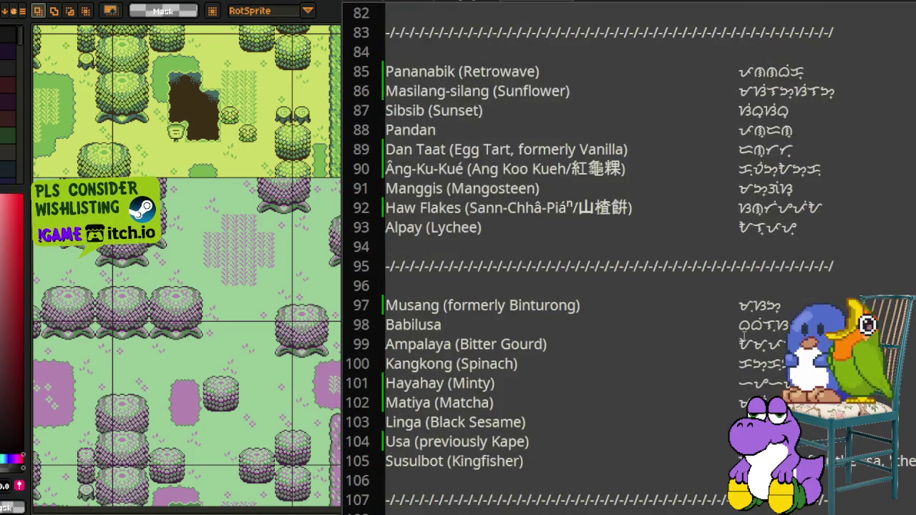
scroll(745, 337, "up", 2)
scroll(744, 336, "up", 4)
scroll(749, 336, "up", 3)
scroll(749, 336, "up", 2)
scroll(749, 337, "up", 1)
scroll(749, 336, "up", 1)
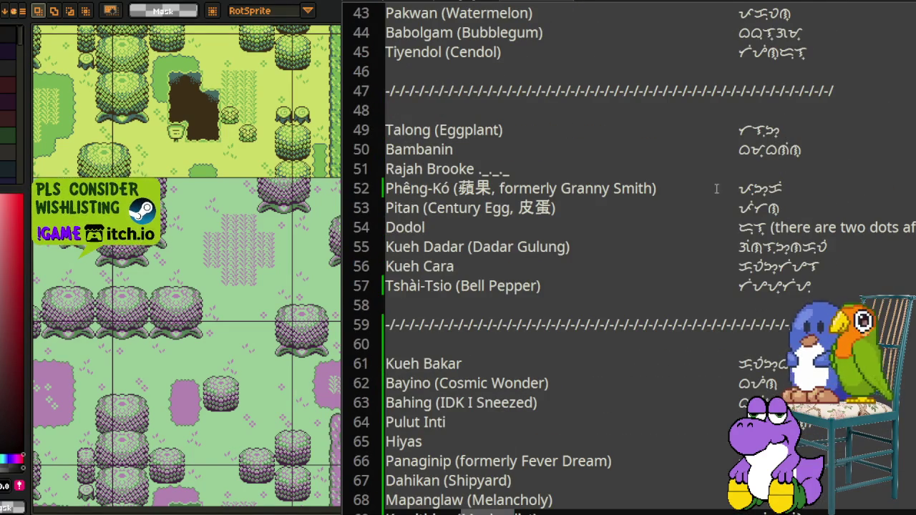
scroll(719, 185, "up", 1)
scroll(719, 185, "up", 2)
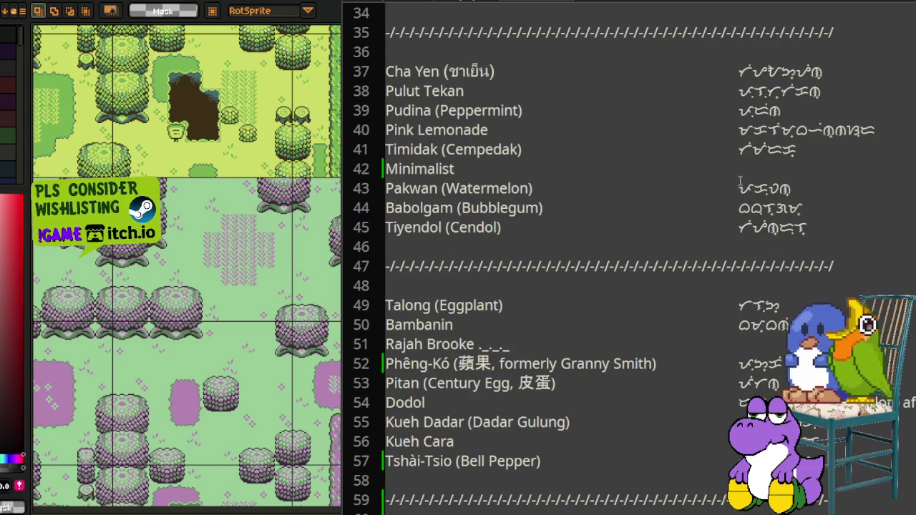
scroll(741, 180, "up", 2)
scroll(756, 261, "up", 1)
scroll(752, 266, "up", 1)
scroll(713, 251, "up", 2)
scroll(712, 252, "up", 5)
left_click(605, 118)
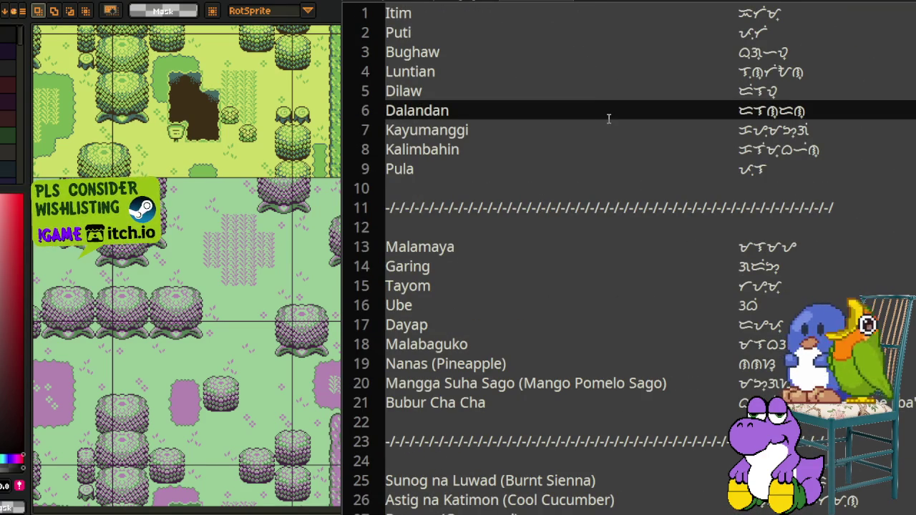
type("Maximalist)")
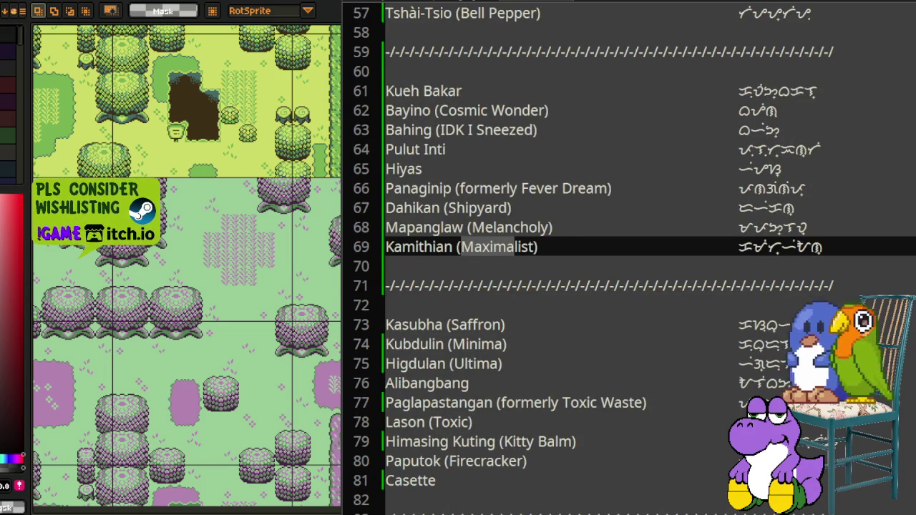
scroll(660, 151, "up", 5)
scroll(603, 194, "up", 7)
scroll(581, 159, "up", 6)
scroll(581, 158, "up", 1)
left_click(565, 130)
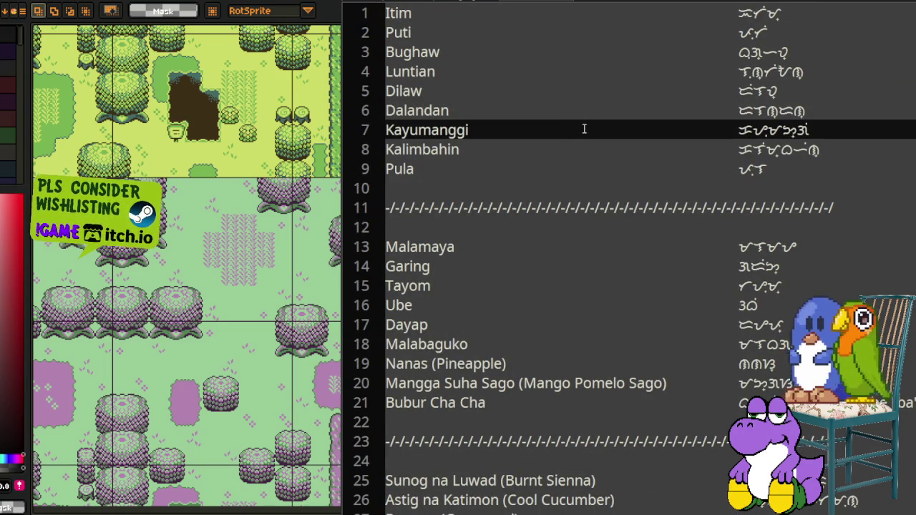
key("F3")
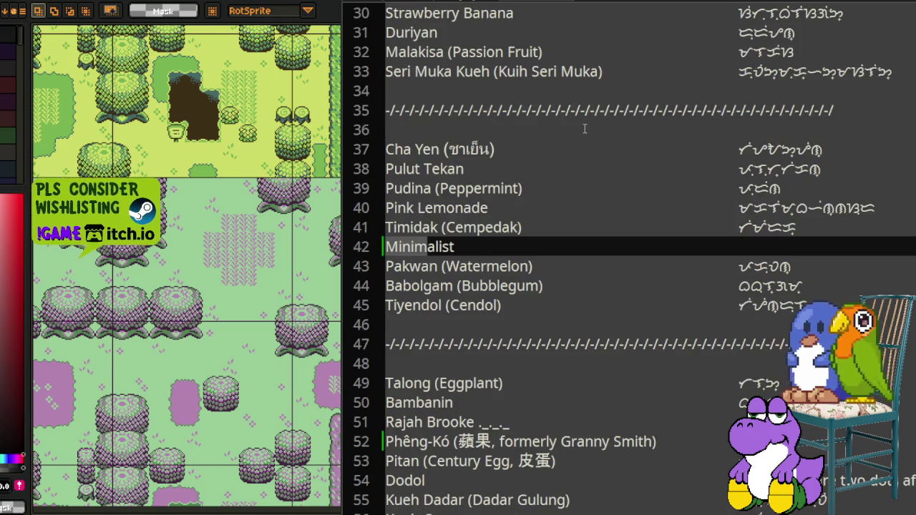
key("F3")
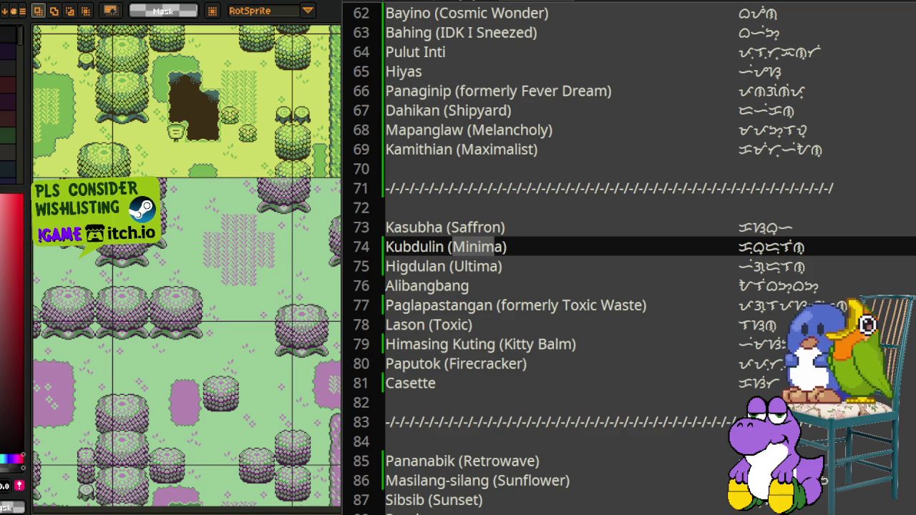
scroll(506, 329, "up", 4)
scroll(507, 329, "up", 4)
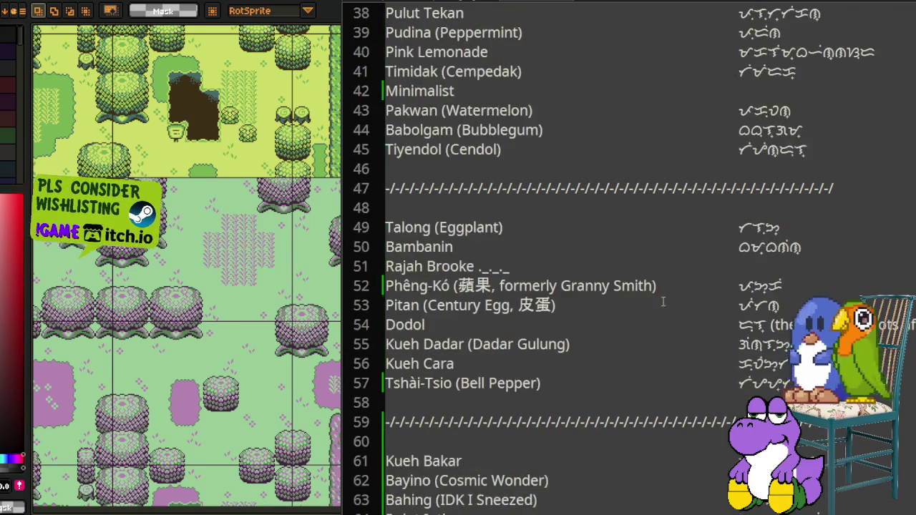
scroll(507, 328, "up", 2)
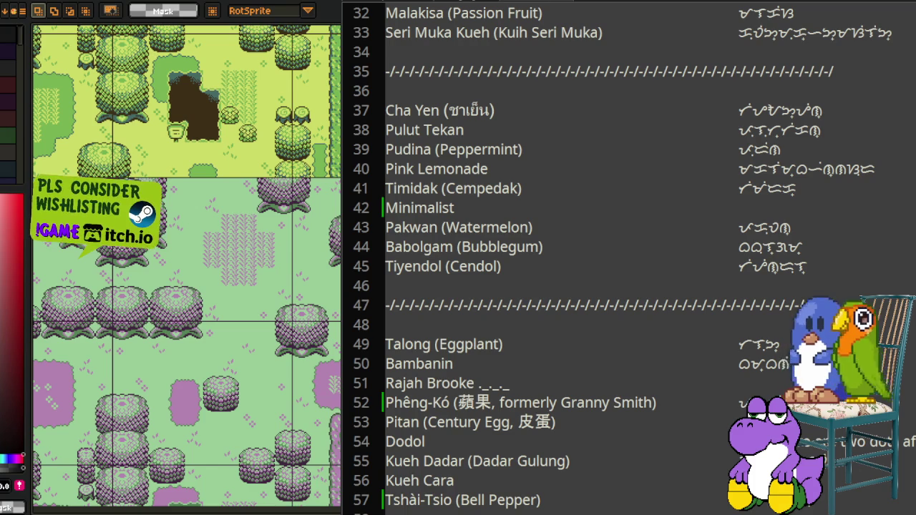
scroll(676, 369, "down", 2)
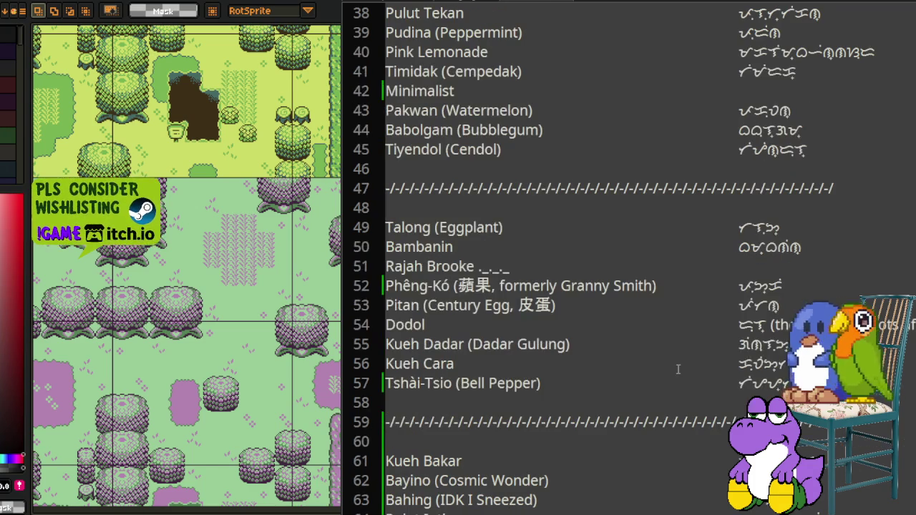
scroll(675, 370, "down", 1)
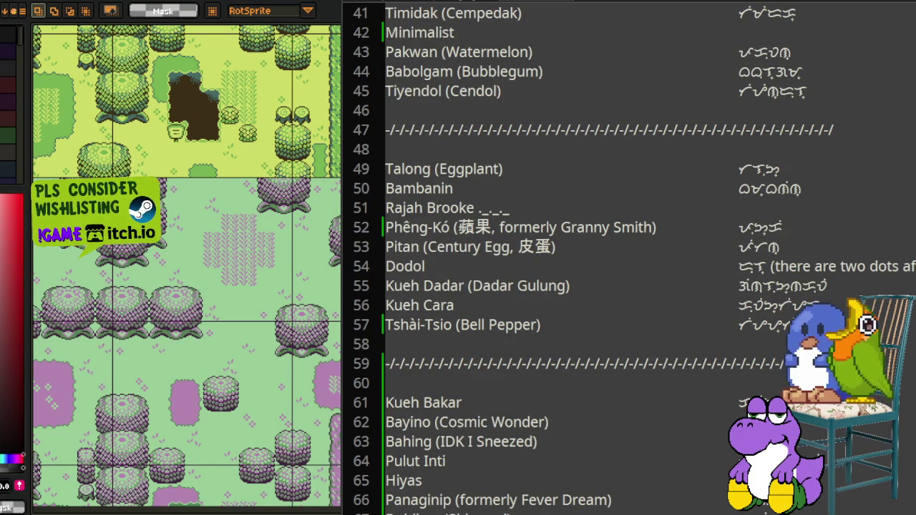
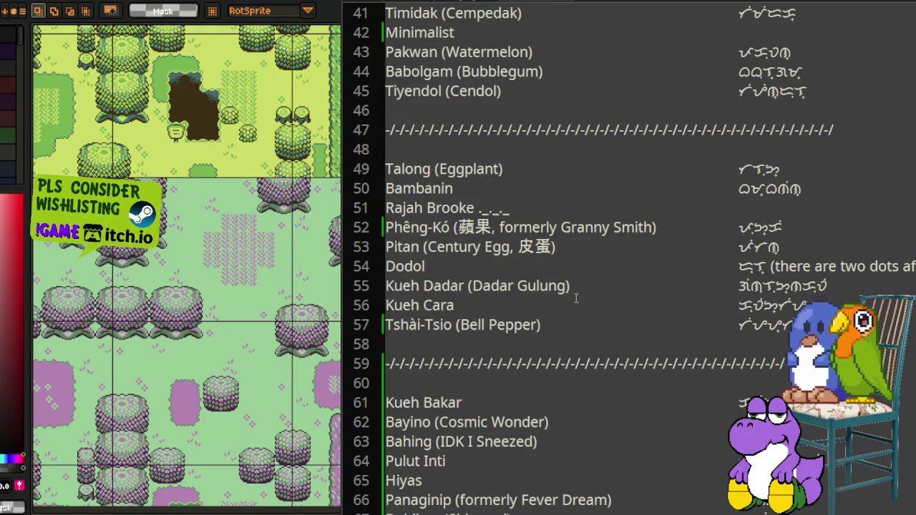
Step: Find the Maximalist entry on line 69 and insert 'formerly' inside its parentheses
key("F3")
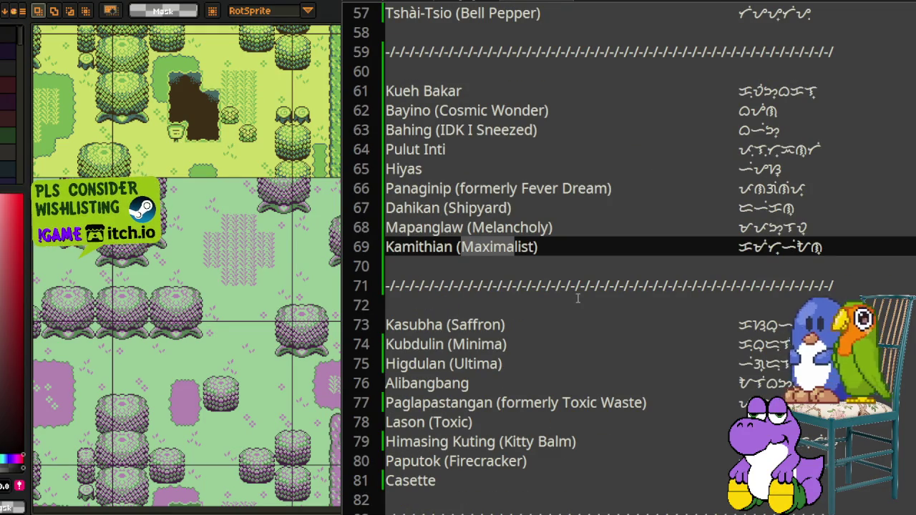
left_click(576, 246)
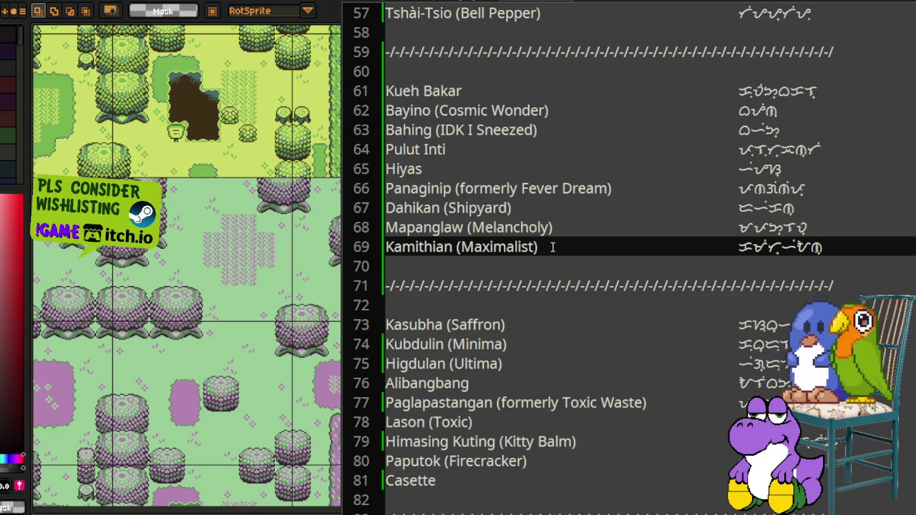
left_click(543, 247)
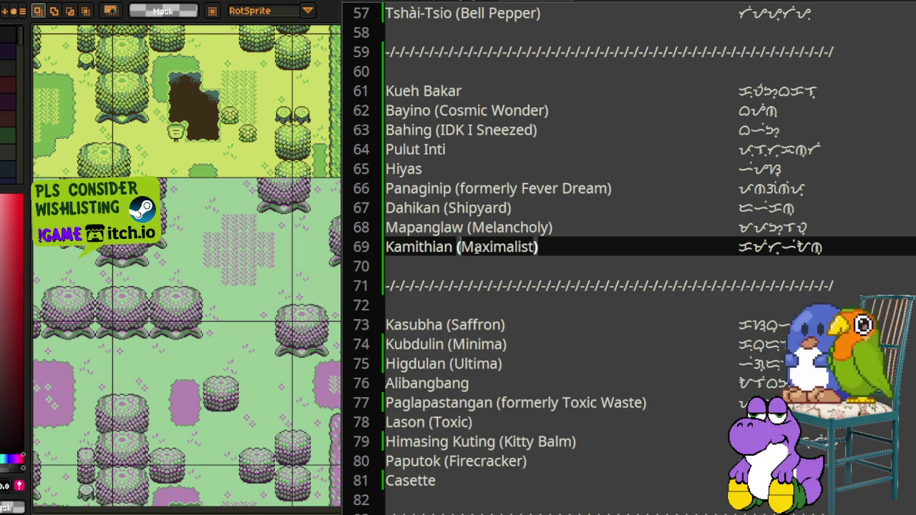
left_click(460, 247)
type("formerly")
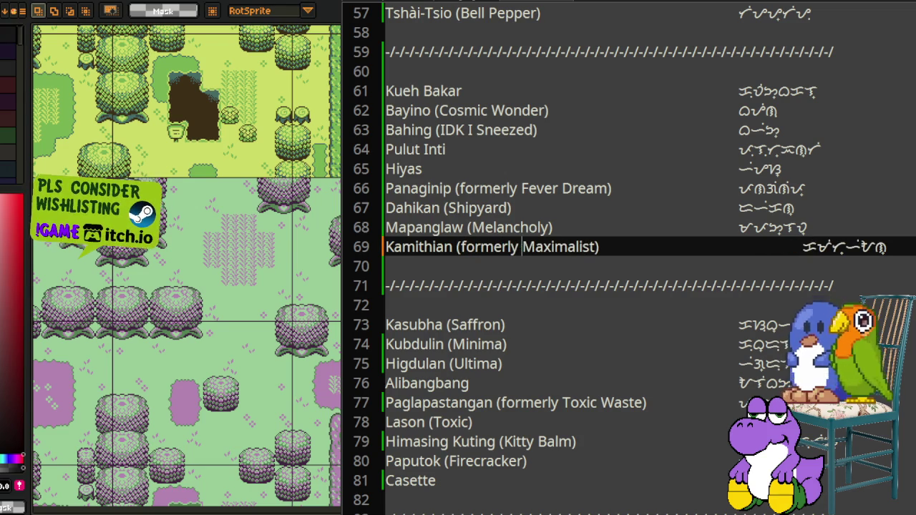
Step: Replace the old Baybayin spelling on line 69 with the pasted new one
key("Home")
key("shift+Right")
key("shift+Right")
key("shift+Right")
key("shift+Right")
key("shift+Right")
key("shift+Right")
key("End")
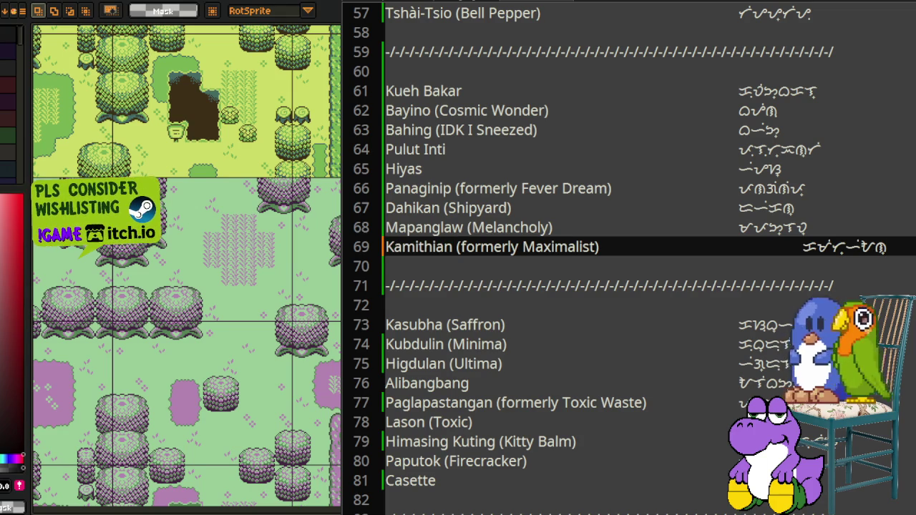
key("shift+Left")
key("shift+Left")
key("shift+Left")
key("shift+Left")
key("shift+Left")
key("shift+Left")
key("shift+Left")
key("shift+Left")
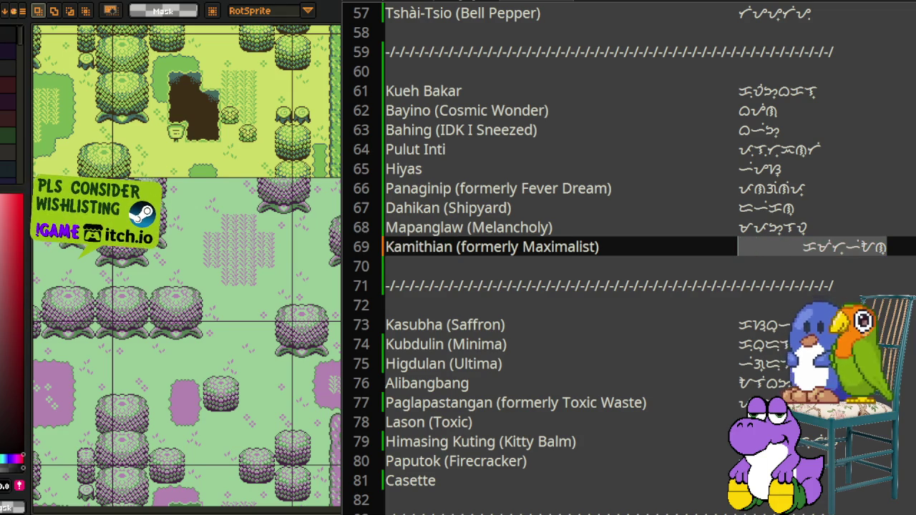
key("ctrl+v")
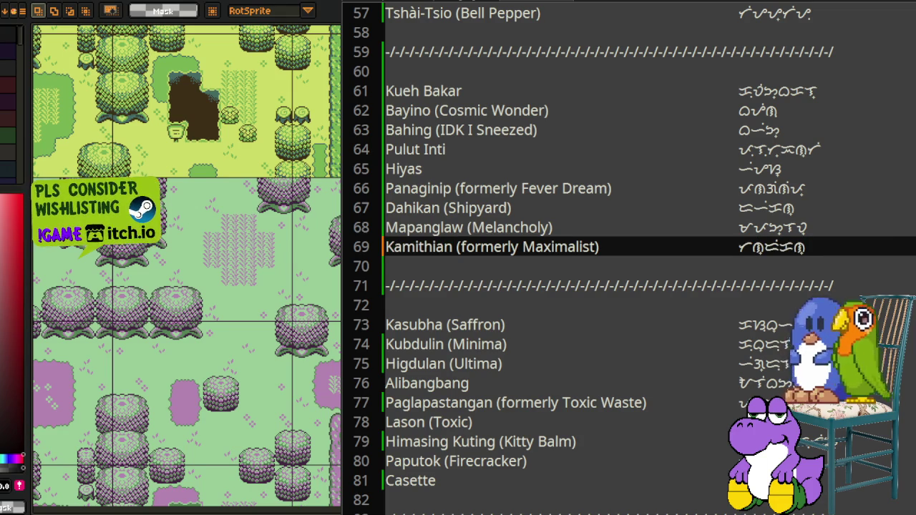
Step: Replace Kamithian with the capitalised name Tandikan on line 69
double_click(456, 246)
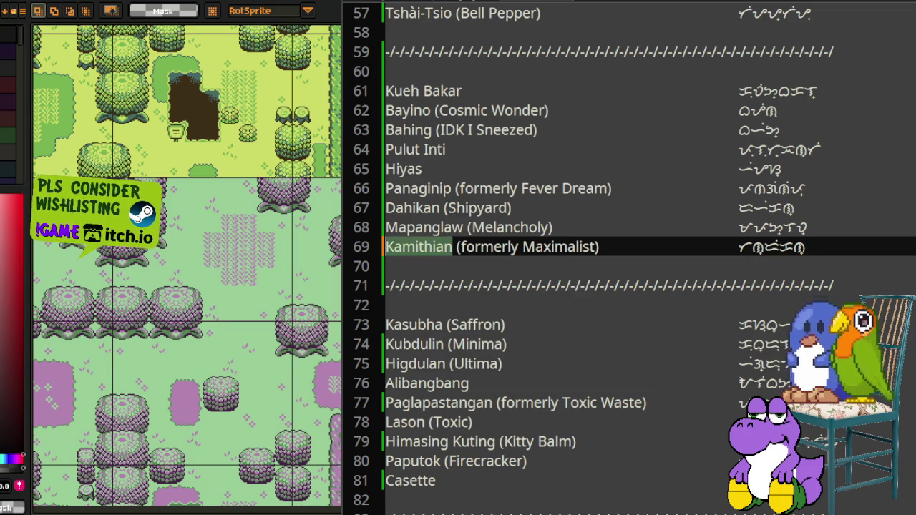
type("tandikan")
key("Home")
key("Delete")
type("T")
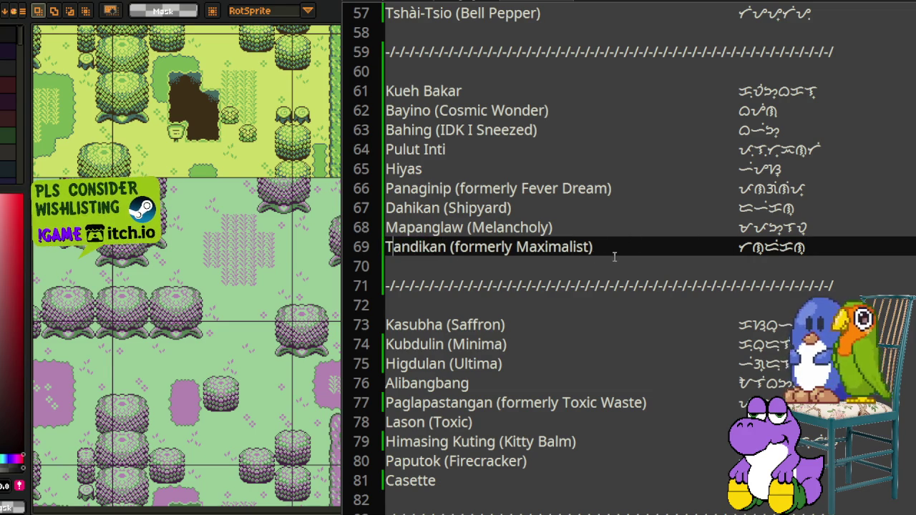
key("Down")
scroll(640, 301, "up", 3)
Step: Zoom out over the palette map variant grid, then zoom in on the minimal variant
scroll(594, 270, "up", 1)
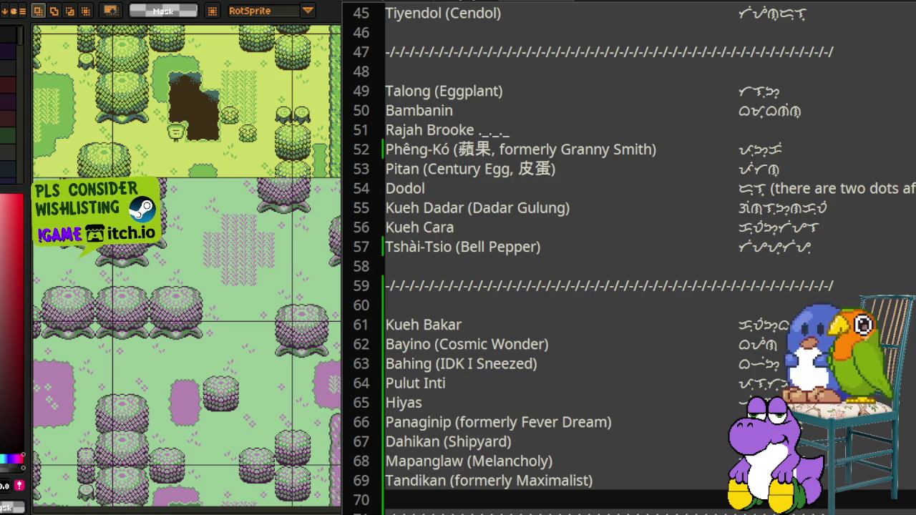
scroll(274, 340, "down", 3)
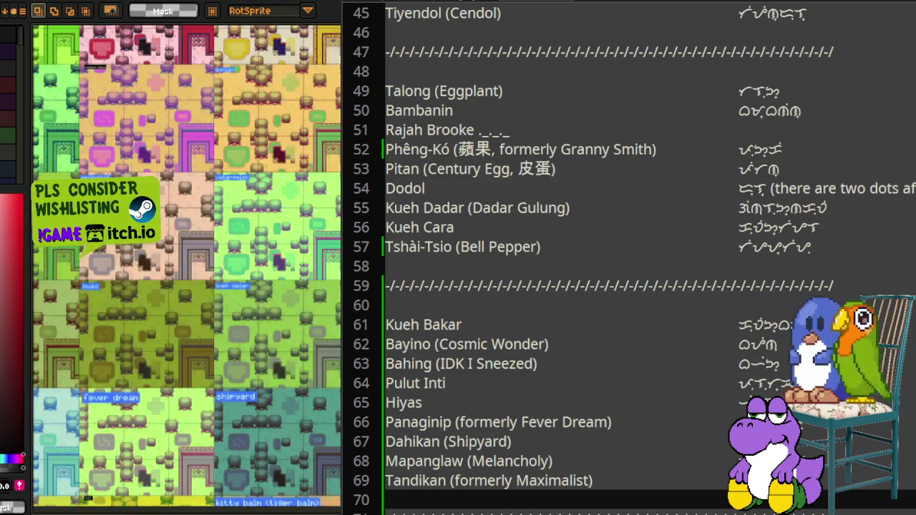
scroll(188, 476, "up", 2)
scroll(177, 191, "up", 2)
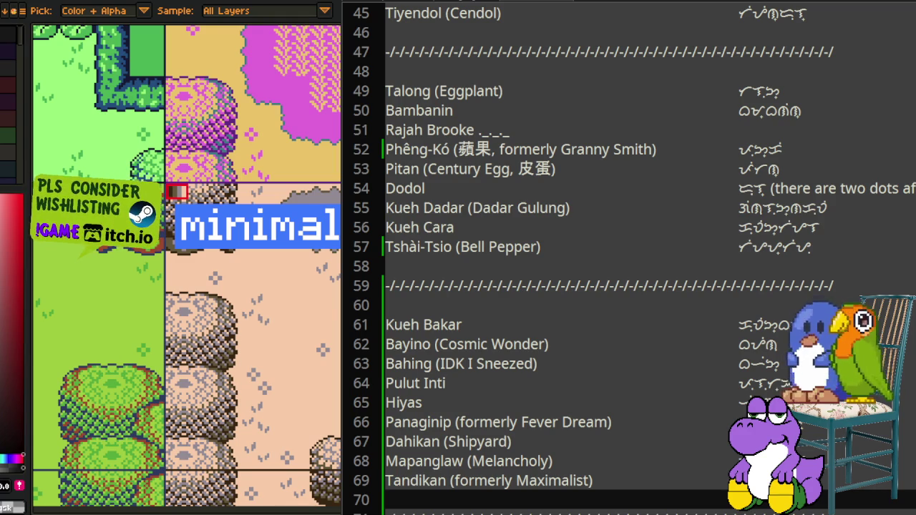
key("m")
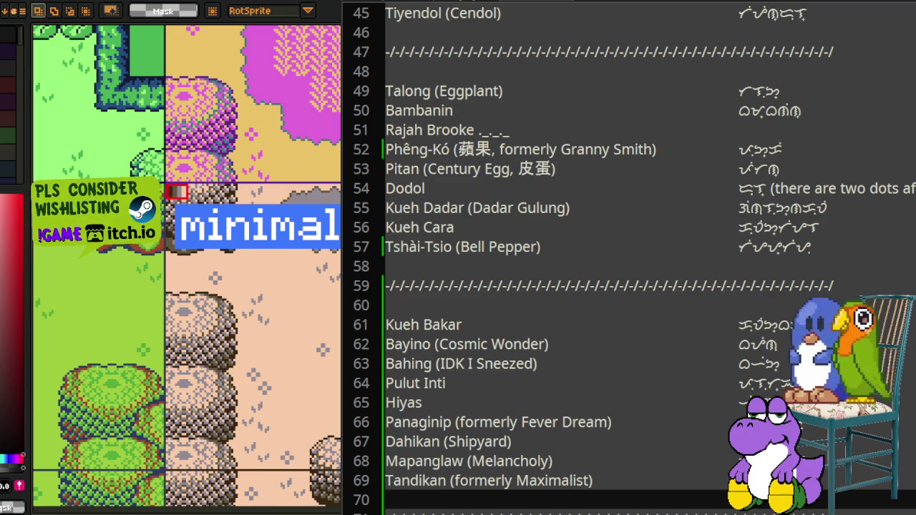
key("i")
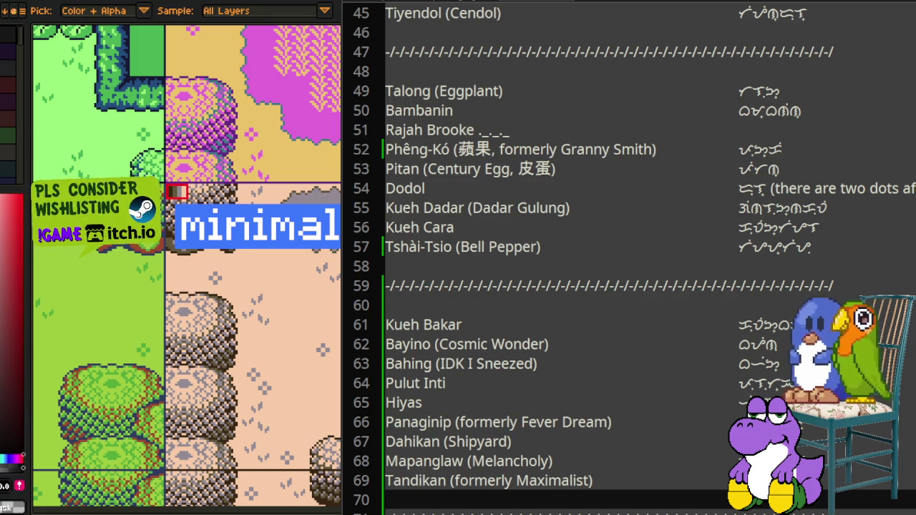
key("m")
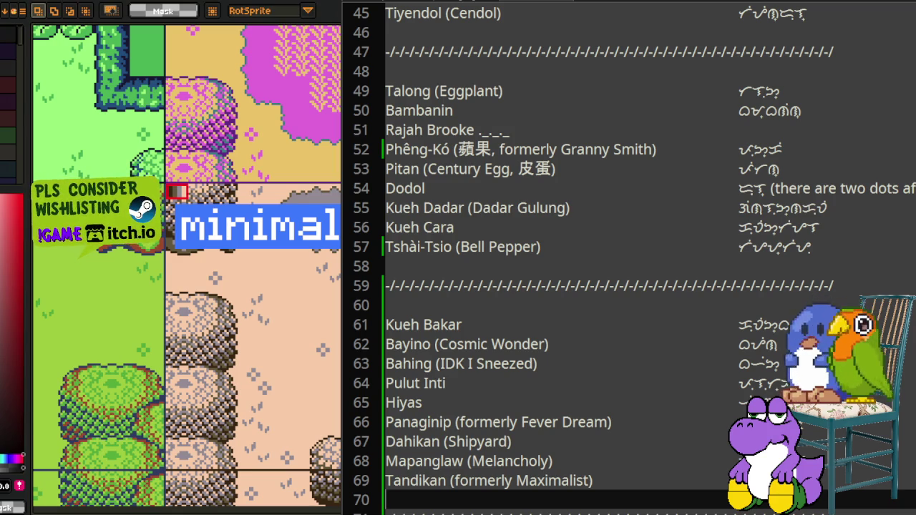
Step: Make line 42 read Butaan (formerly Minimalist) with Baybayin ᜊᜓᜆᜀᜈ᜔
scroll(541, 259, "up", 4)
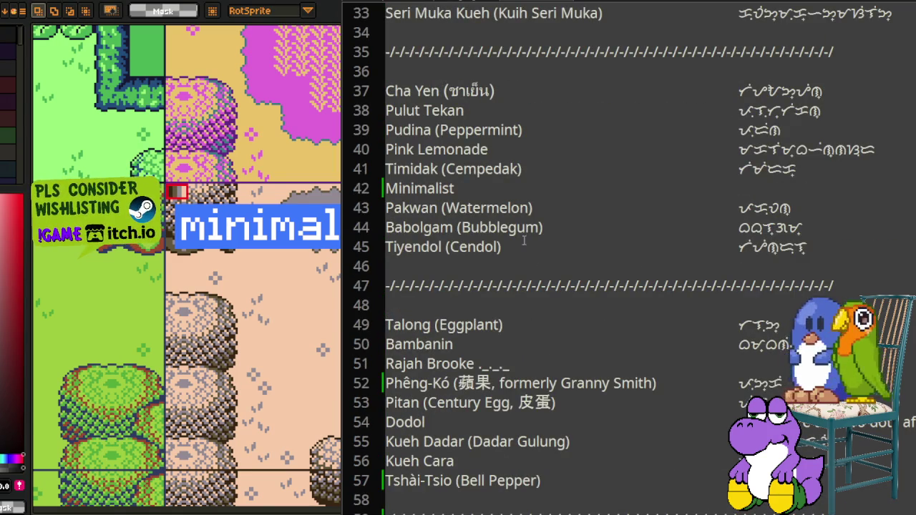
left_click(489, 189)
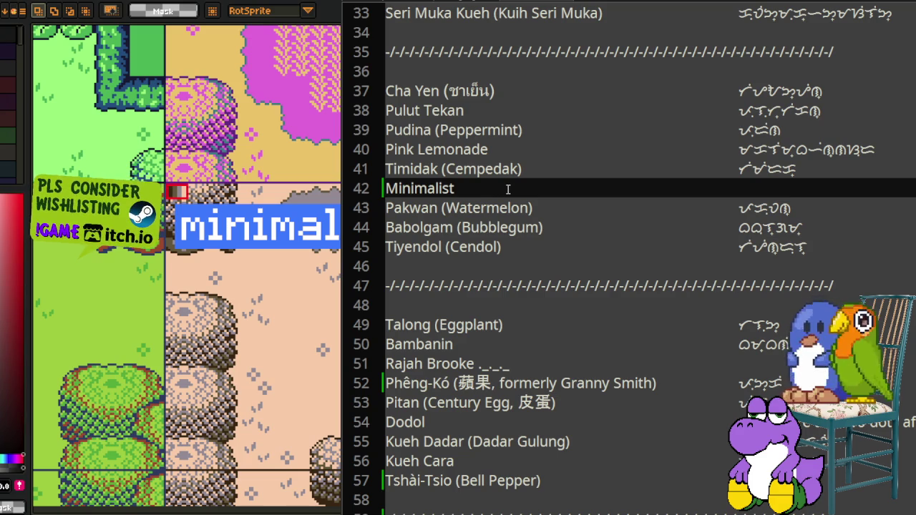
type("BUta")
key("BackSpace")
key("BackSpace")
key("BackSpace")
type("utaan (formerly")
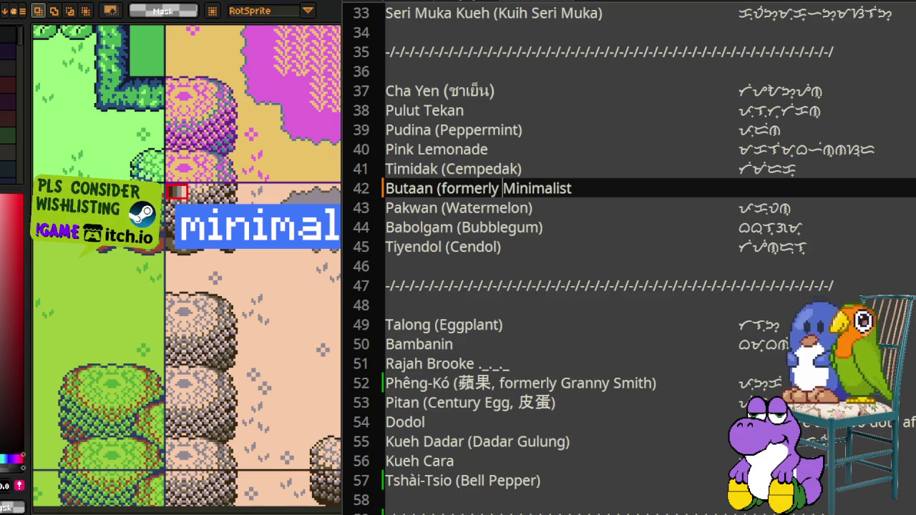
key("End")
type(")")
key("Tab")
key("Tab")
key("Tab")
key("Tab")
key("Tab")
key("Tab")
key("Tab")
key("Tab")
key("Tab")
key("Tab")
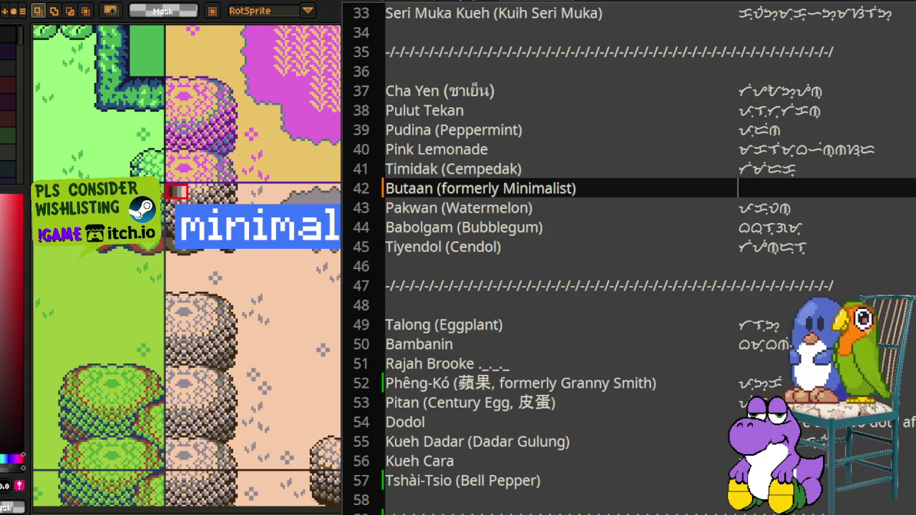
type("ᜊᜓᜆᜀᜈ᜔")
Step: Scroll through the name list, then hide the editor to reveal the canvas and Wikipedia article
scroll(730, 248, "down", 3)
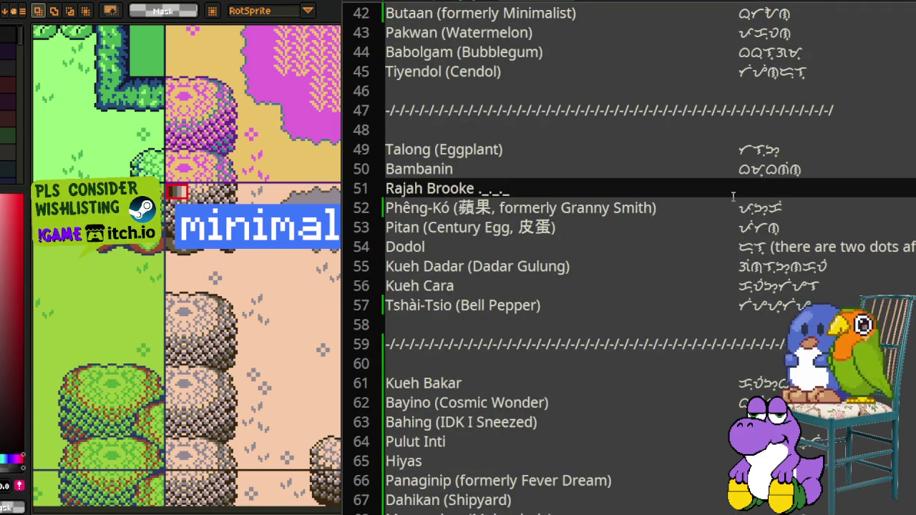
scroll(735, 195, "down", 4)
scroll(733, 200, "down", 3)
scroll(730, 209, "down", 3)
scroll(731, 212, "down", 2)
scroll(733, 217, "down", 4)
scroll(735, 223, "down", 1)
scroll(737, 231, "down", 4)
scroll(737, 233, "down", 1)
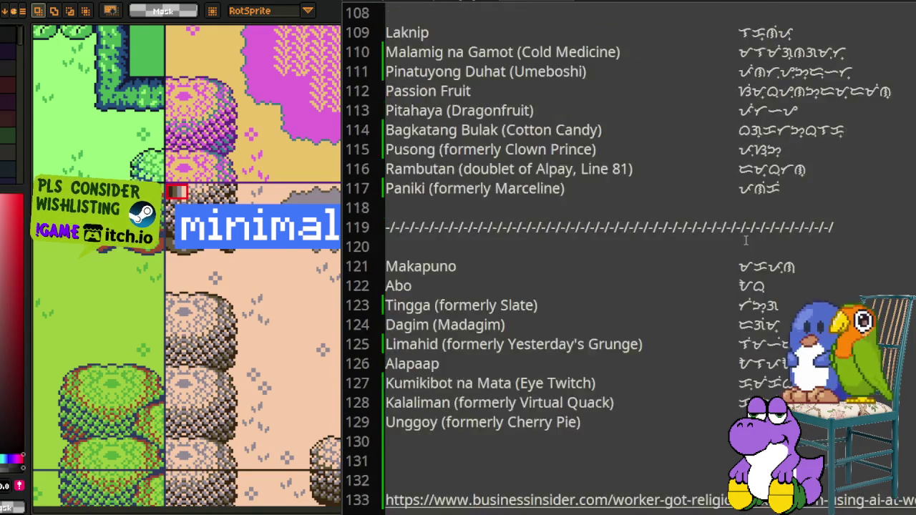
scroll(737, 232, "down", 3)
scroll(753, 267, "up", 3)
scroll(753, 267, "up", 5)
scroll(753, 263, "up", 10)
scroll(754, 259, "up", 5)
scroll(753, 256, "up", 10)
scroll(754, 256, "up", 3)
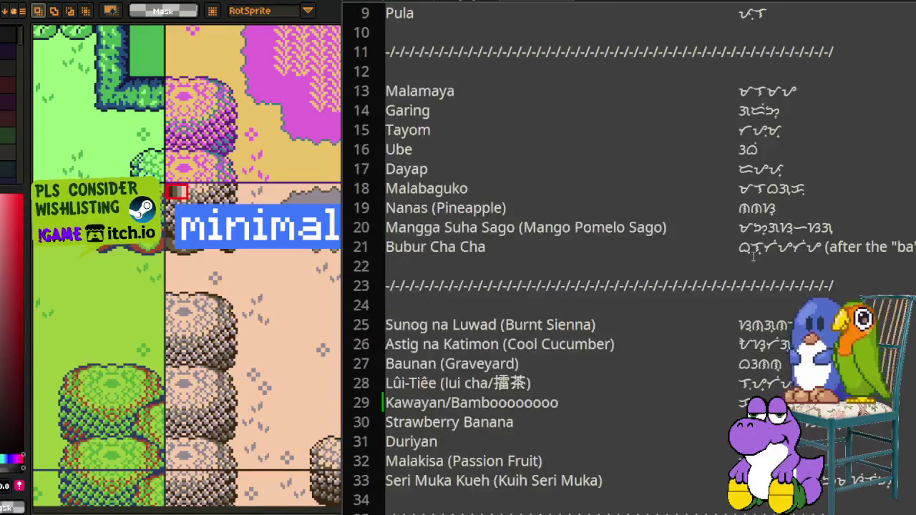
scroll(752, 251, "up", 3)
scroll(752, 250, "down", 5)
scroll(752, 249, "down", 3)
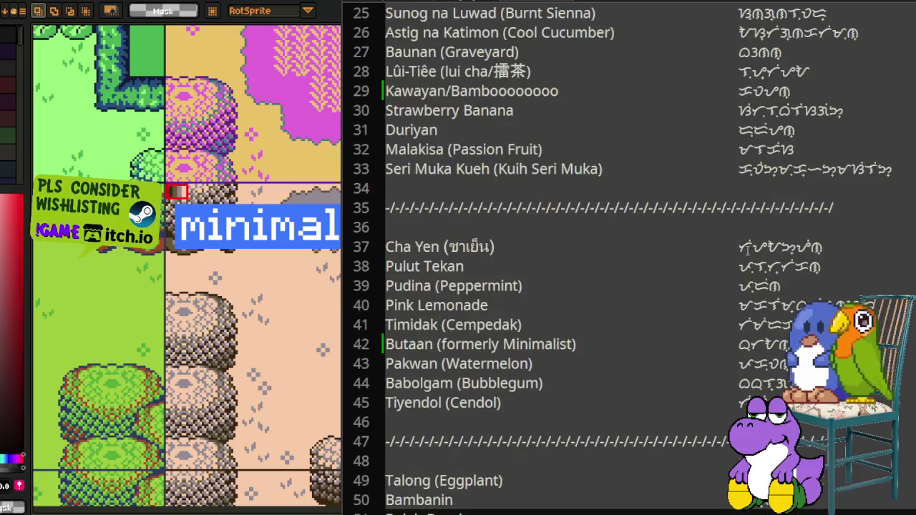
scroll(716, 286, "down", 2)
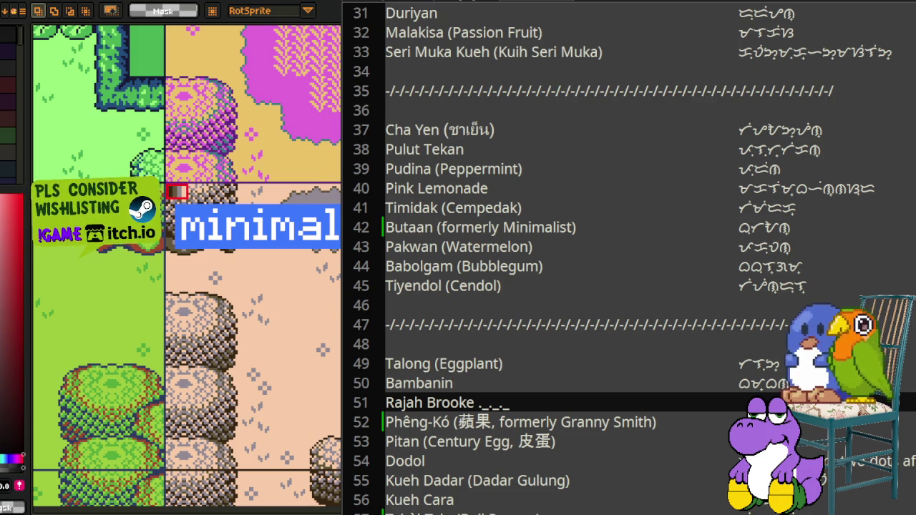
key("alt+Tab")
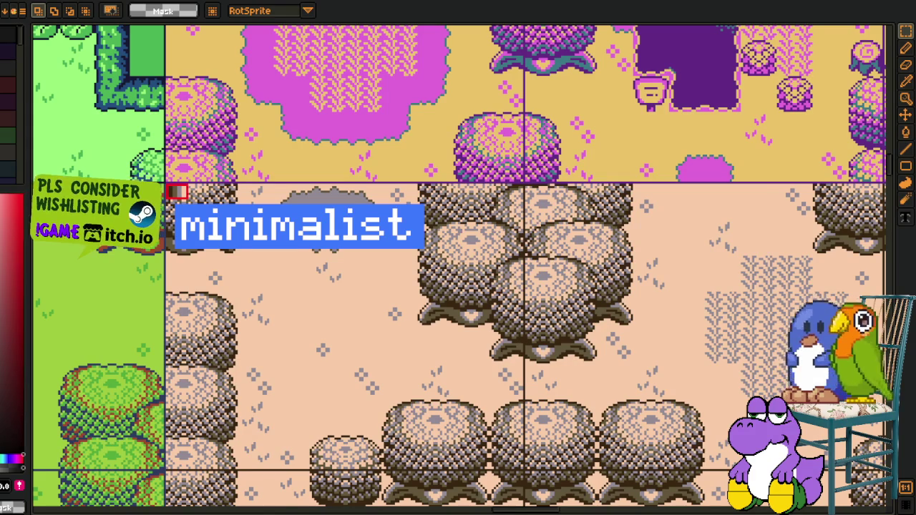
key("alt+Tab")
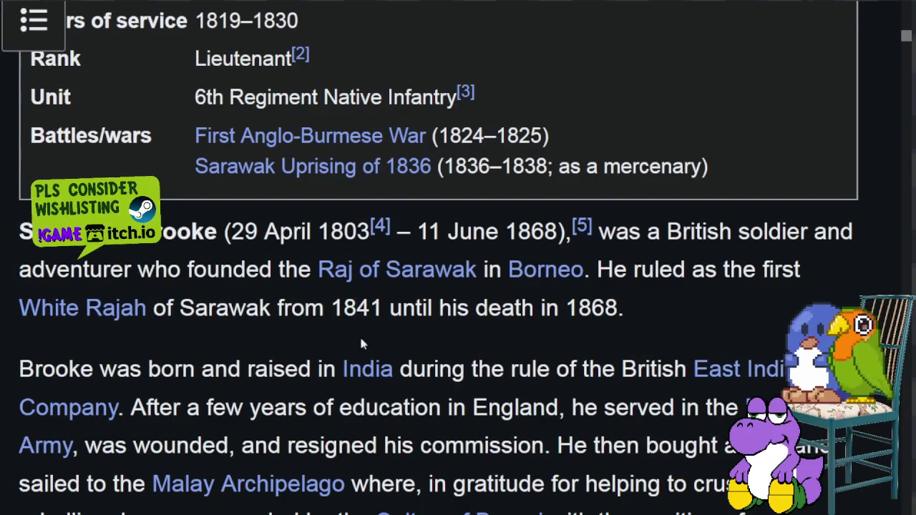
scroll(309, 355, "up", 10)
scroll(506, 310, "up", 10)
scroll(506, 314, "up", 1)
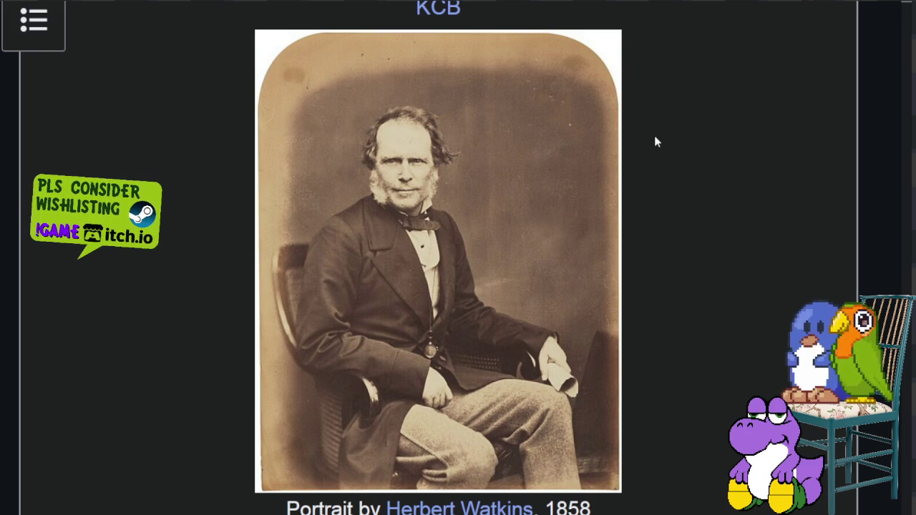
scroll(654, 136, "down", 2)
scroll(653, 132, "down", 2)
scroll(651, 132, "down", 6)
scroll(647, 134, "down", 4)
scroll(643, 135, "down", 3)
scroll(642, 135, "down", 5)
scroll(643, 135, "down", 2)
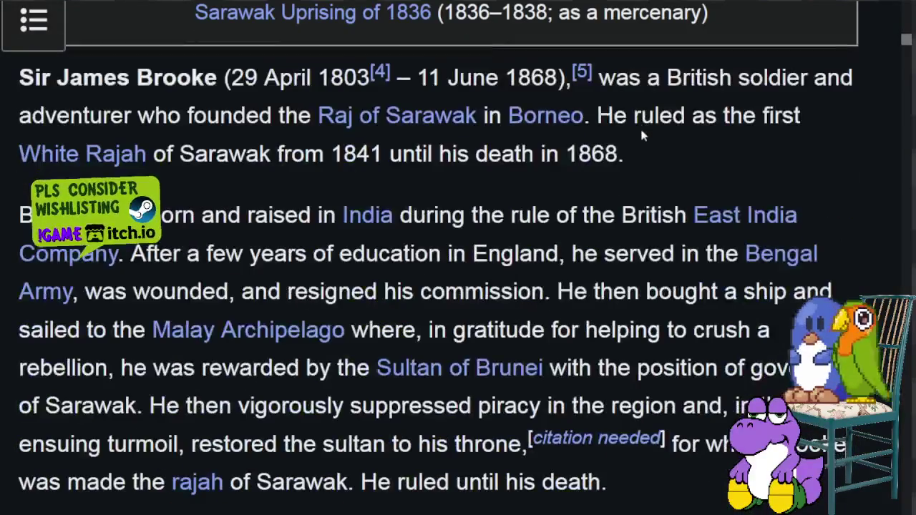
left_click_drag(40, 78, 190, 79)
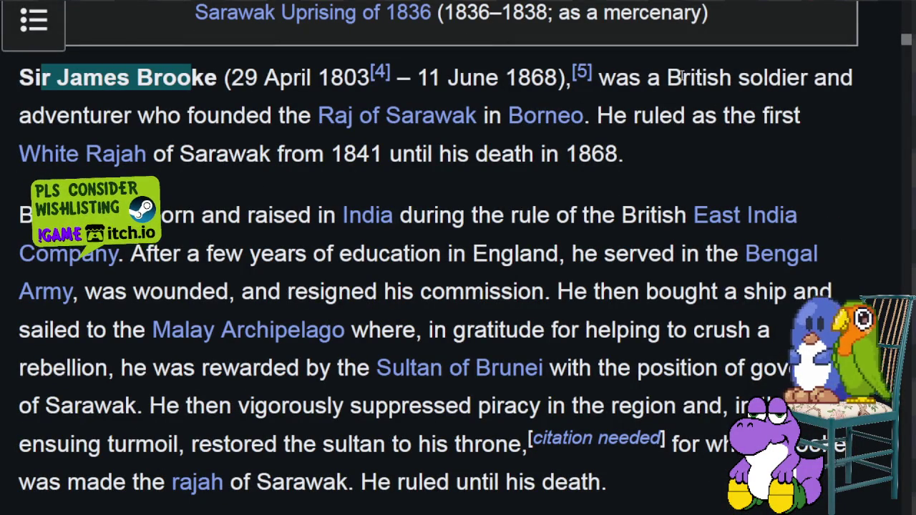
left_click_drag(667, 78, 812, 77)
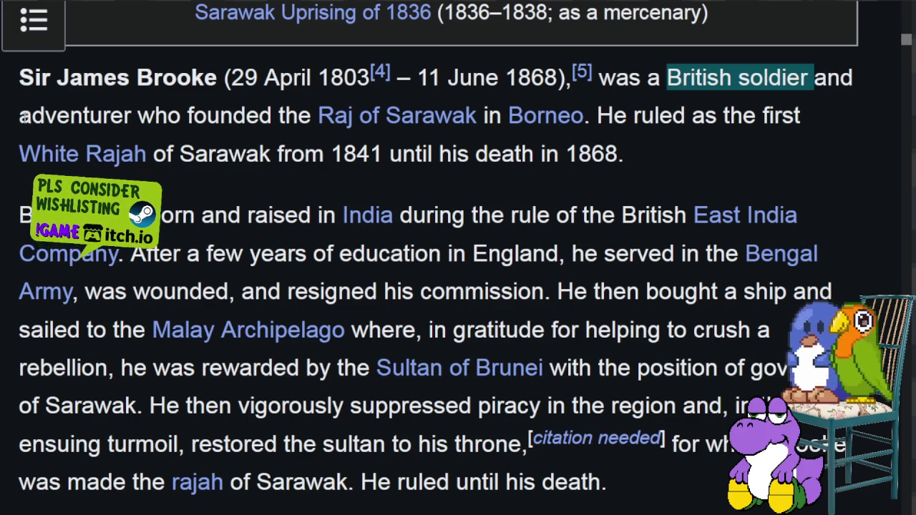
left_click_drag(20, 115, 155, 116)
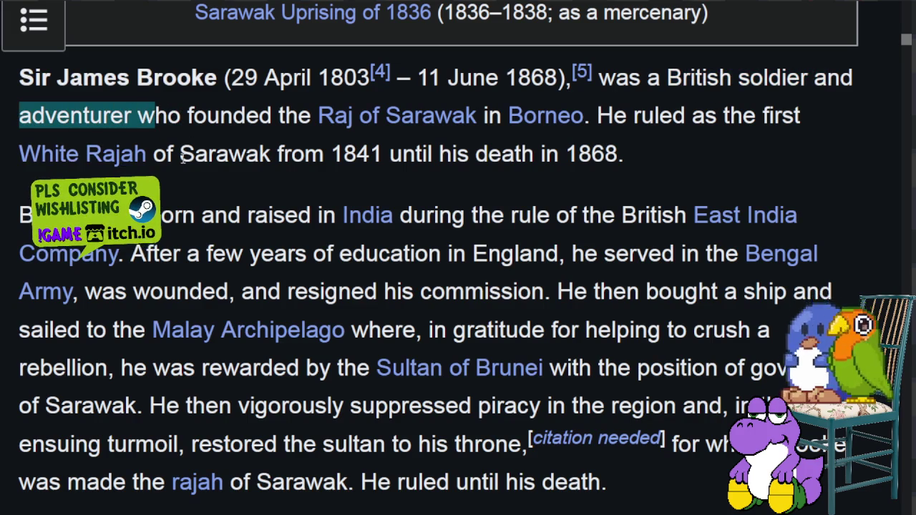
left_click_drag(182, 156, 26, 155)
left_click(320, 183)
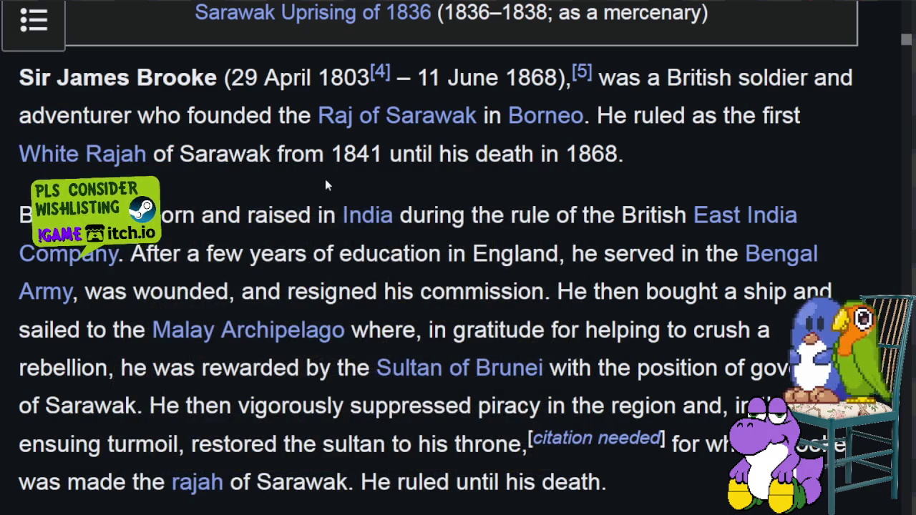
scroll(430, 179, "down", 2)
scroll(565, 214, "up", 2)
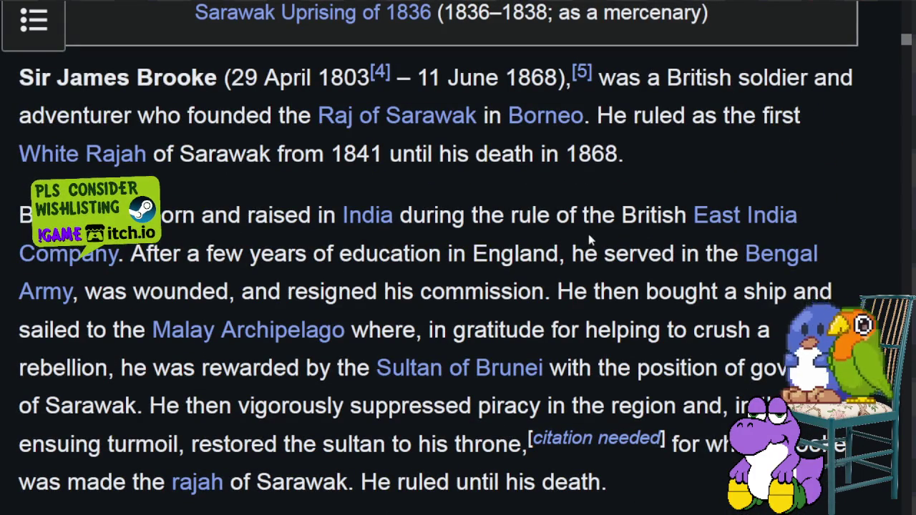
scroll(587, 234, "up", 5)
scroll(588, 234, "up", 5)
scroll(587, 239, "up", 5)
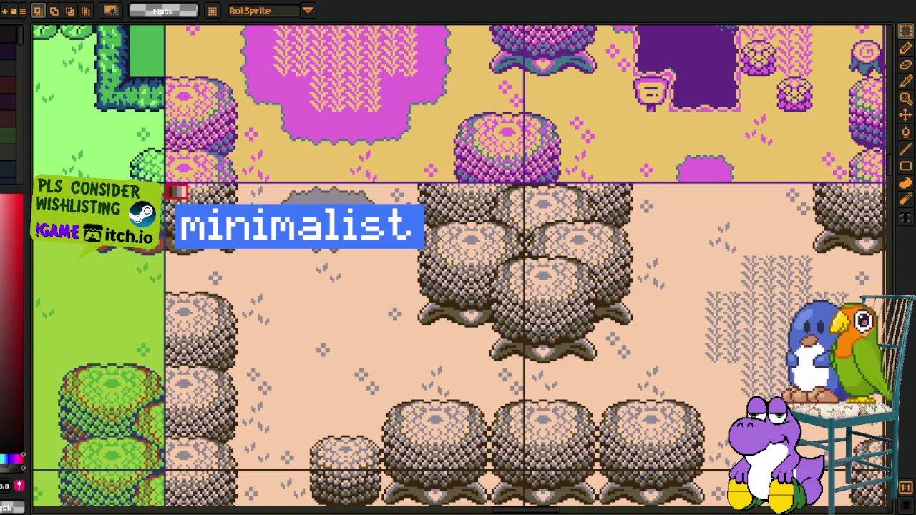
Step: Zoom and pan across the palette grid to bring the rajah brooke tile into view
scroll(406, 286, "down", 3)
scroll(407, 286, "down", 2)
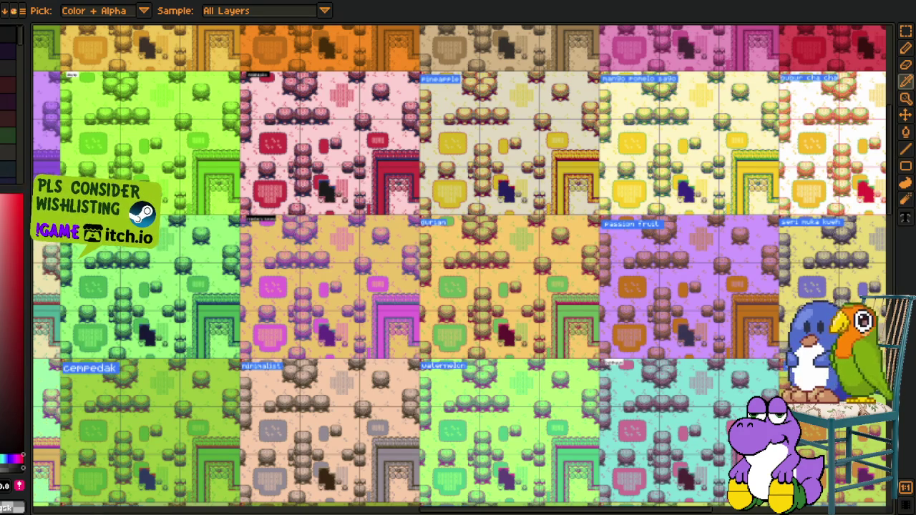
scroll(328, 249, "down", 5)
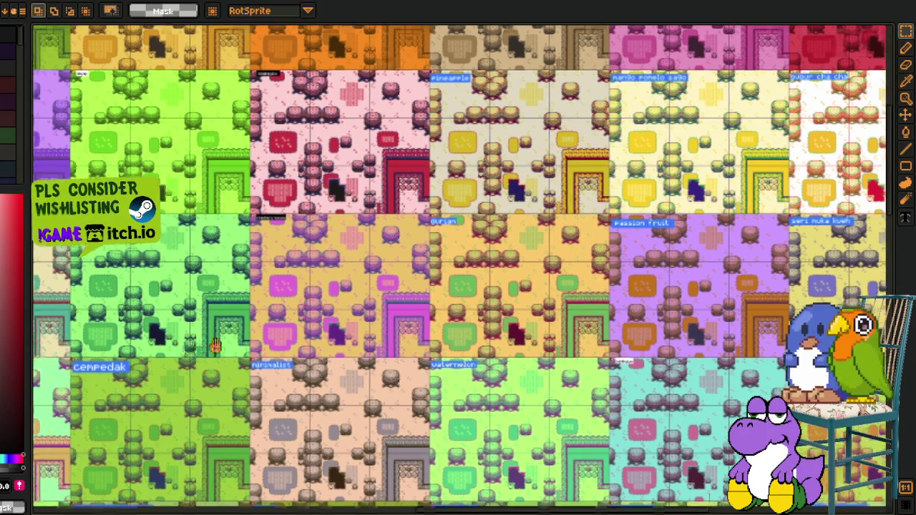
scroll(328, 250, "down", 3)
scroll(328, 250, "left", 3)
scroll(328, 250, "left", 3)
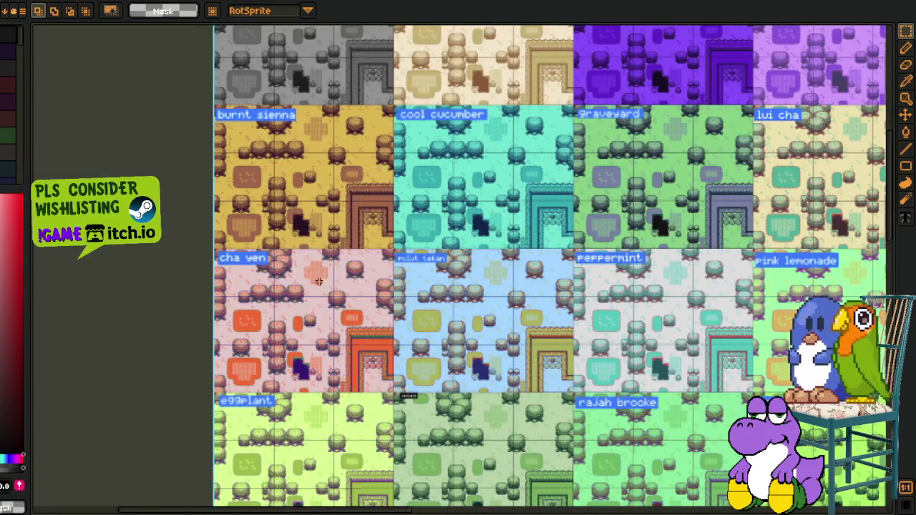
scroll(328, 250, "down", 3)
scroll(327, 249, "down", 2)
scroll(328, 250, "right", 2)
scroll(653, 243, "up", 1)
scroll(653, 244, "right", 2)
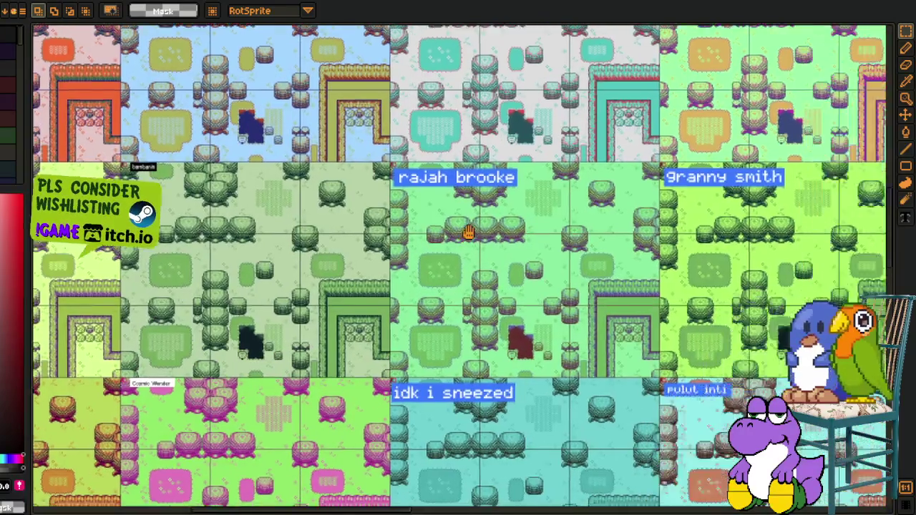
scroll(653, 243, "up", 2)
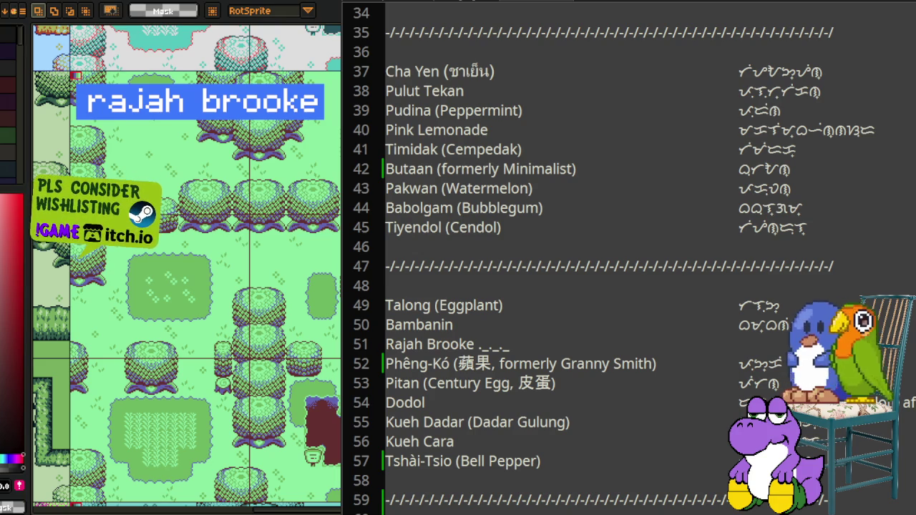
key("i")
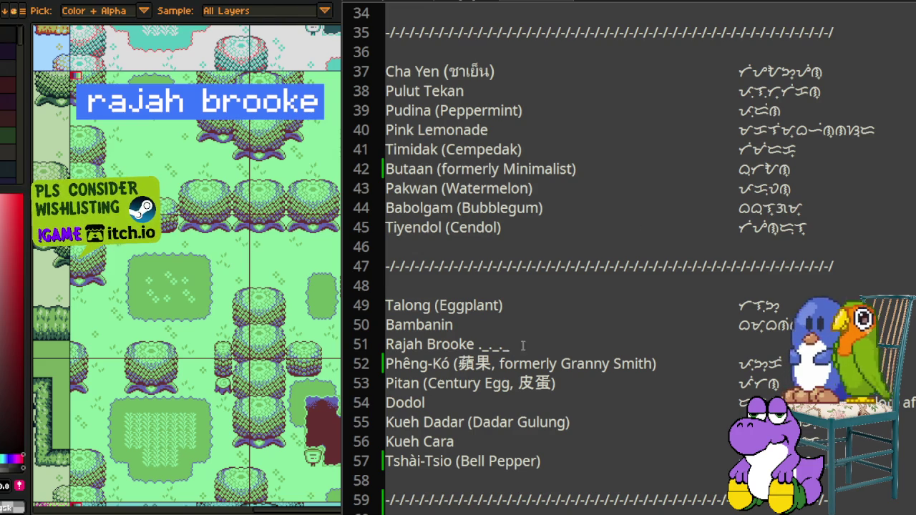
Step: Change line 51 to Bayabas (Formerly Rajah Brooke) and add Baybayin for bayabas
left_click(373, 346)
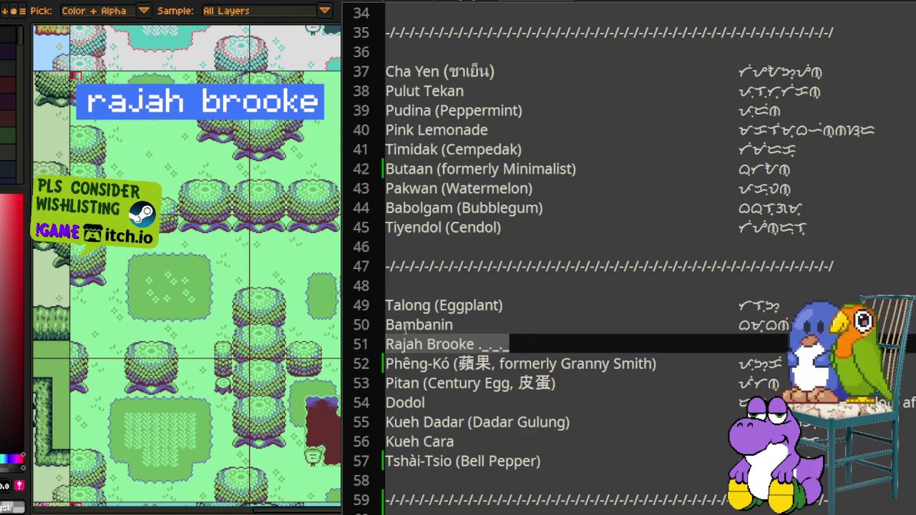
key("Right")
type("(Formerly ")
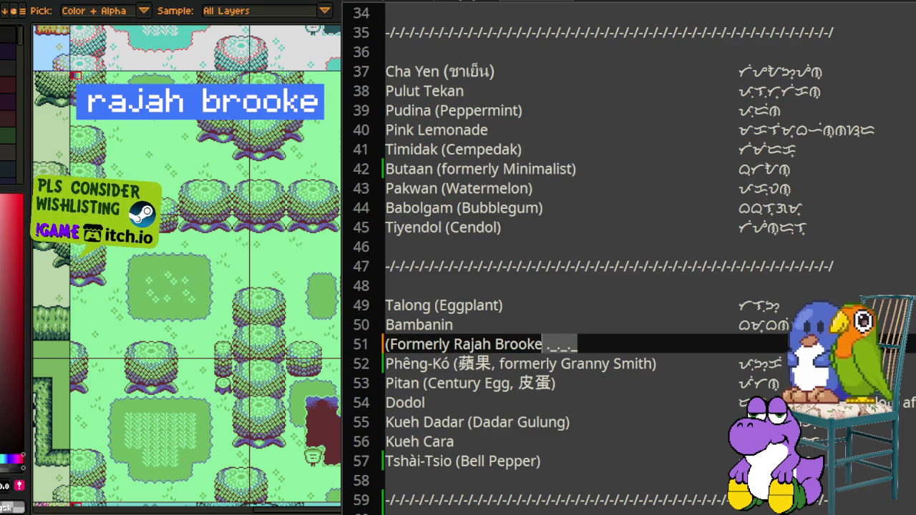
type(")")
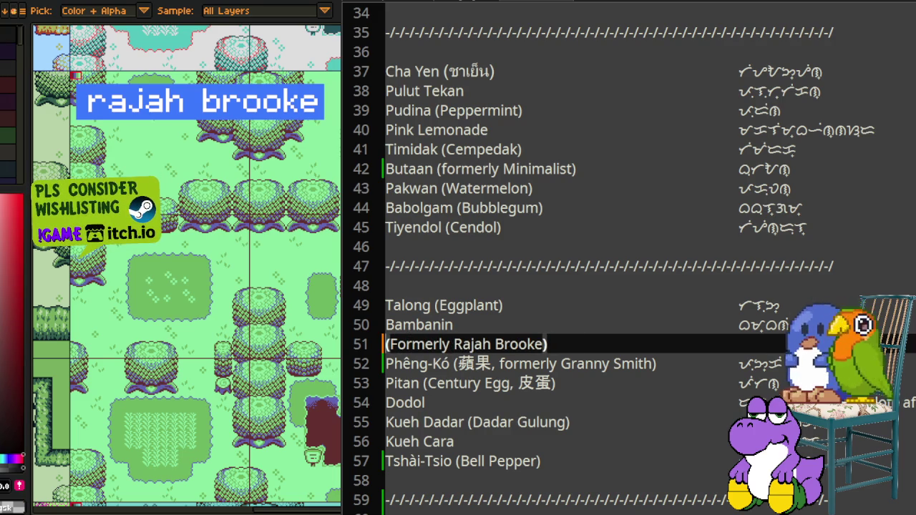
type("Bayabas")
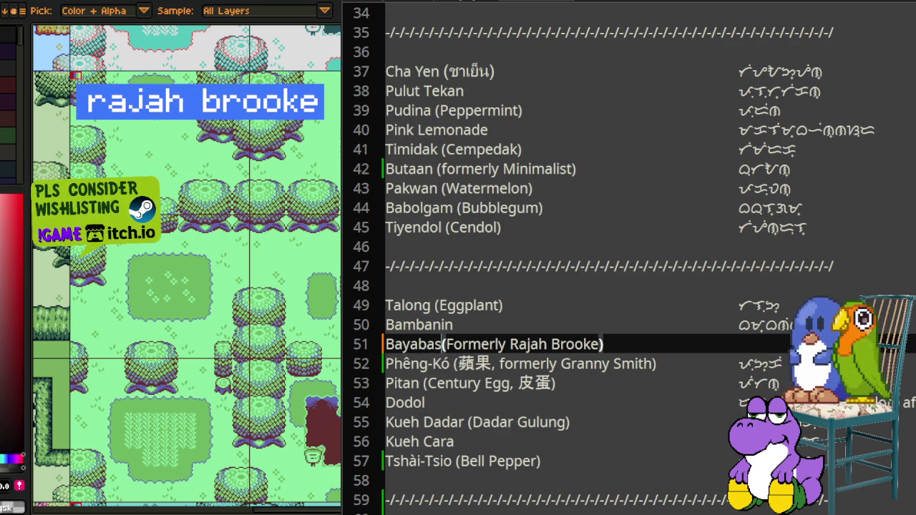
key("End")
key("Tab")
key("Tab")
key("Tab")
key("Tab")
key("Tab")
type("bayabas")
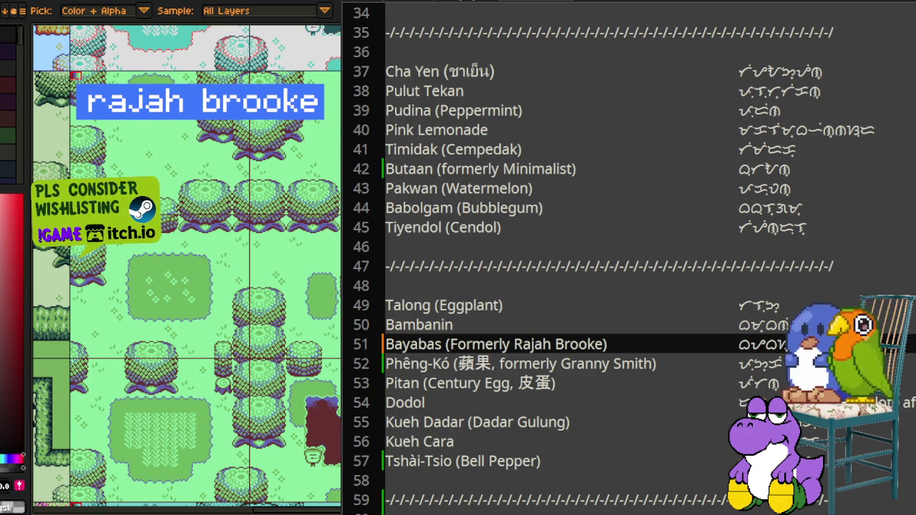
scroll(618, 292, "down", 1)
left_click_drag(442, 286, 385, 286)
scroll(505, 276, "down", 1)
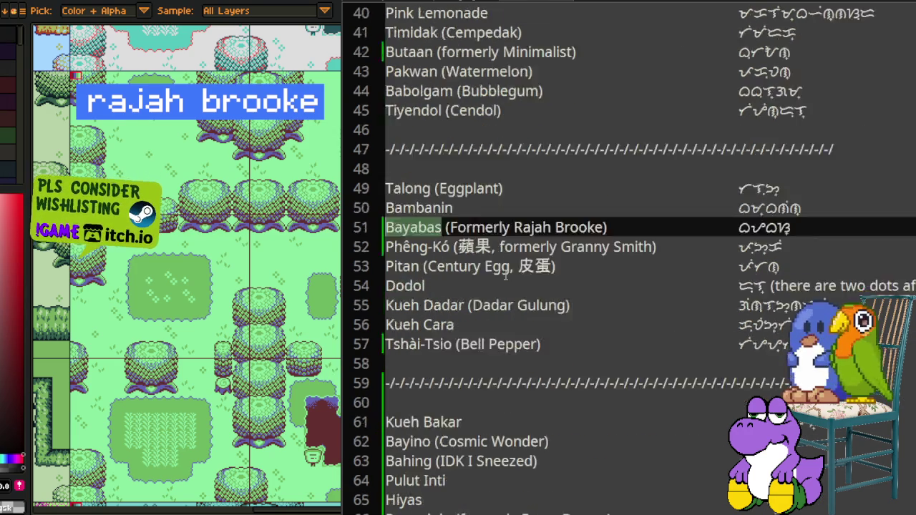
scroll(505, 276, "down", 1)
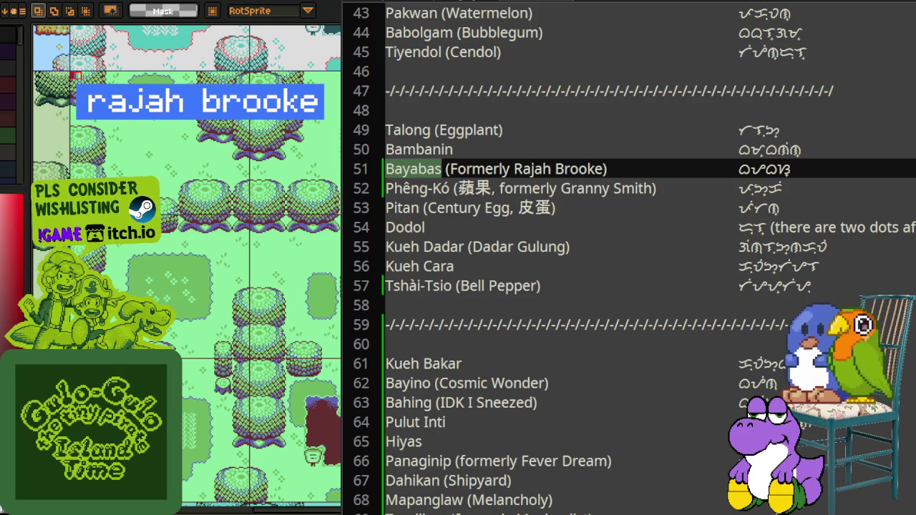
scroll(630, 258, "down", 2)
scroll(630, 258, "down", 3)
scroll(630, 257, "down", 6)
scroll(630, 257, "down", 3)
scroll(629, 258, "down", 3)
scroll(630, 258, "down", 2)
scroll(800, 297, "down", 2)
scroll(799, 297, "down", 3)
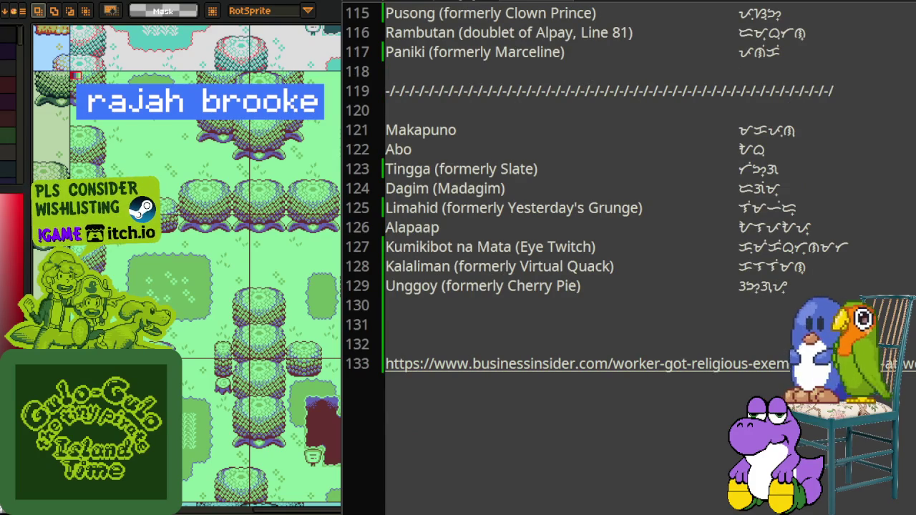
key("alt+Tab")
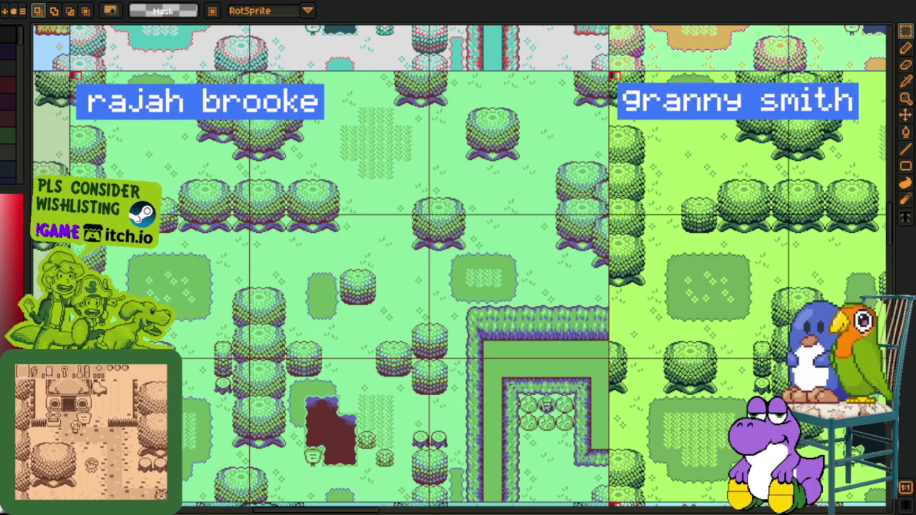
Step: Bring the palette name list back over the rajah brooke canvas with Alt+Tab
key("alt+Tab")
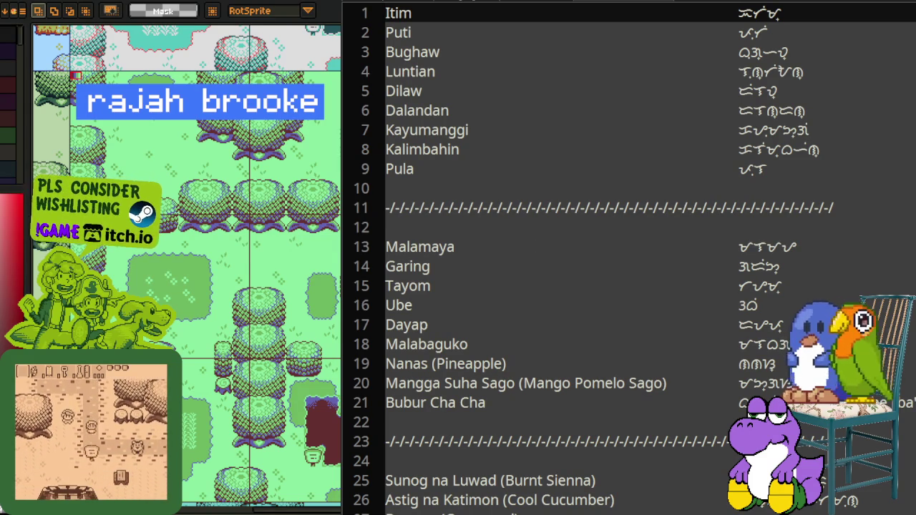
Step: Delete the dashed separator below Pula and the leftover blank line
key("i")
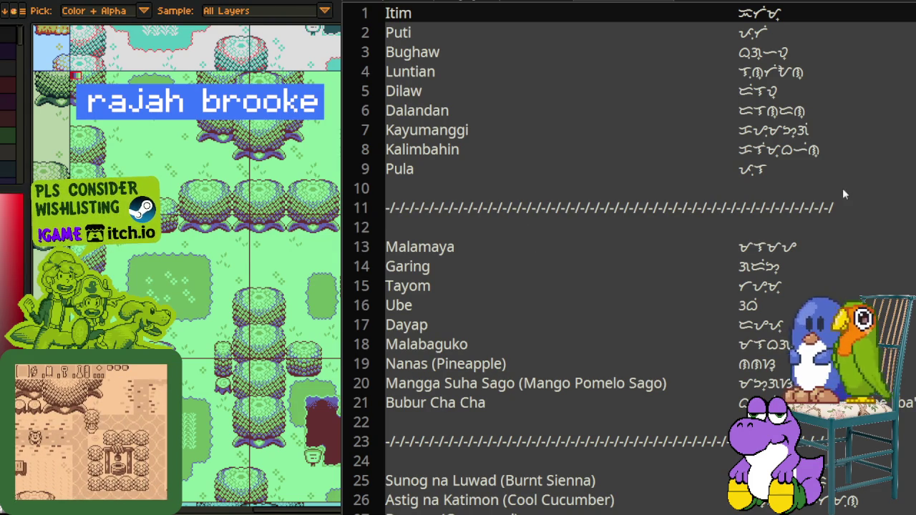
left_click_drag(866, 206, 387, 208)
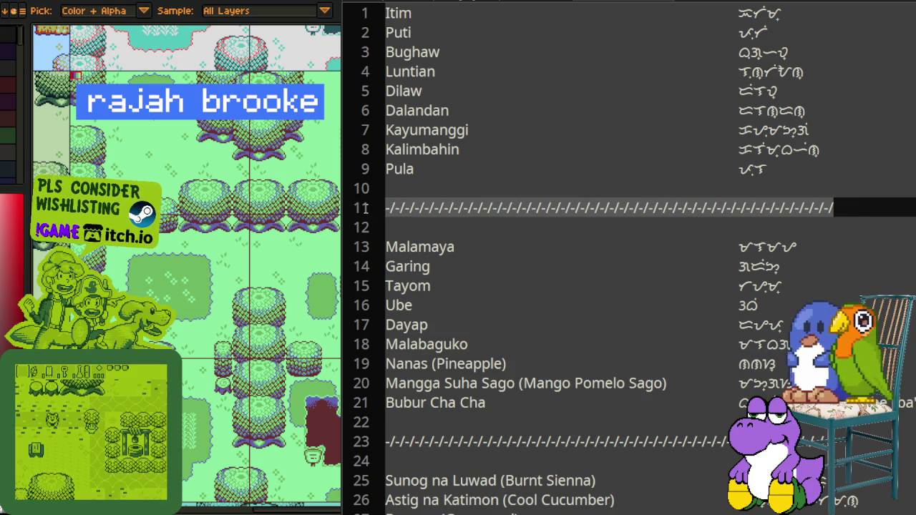
key("BackSpace")
key("BackSpace")
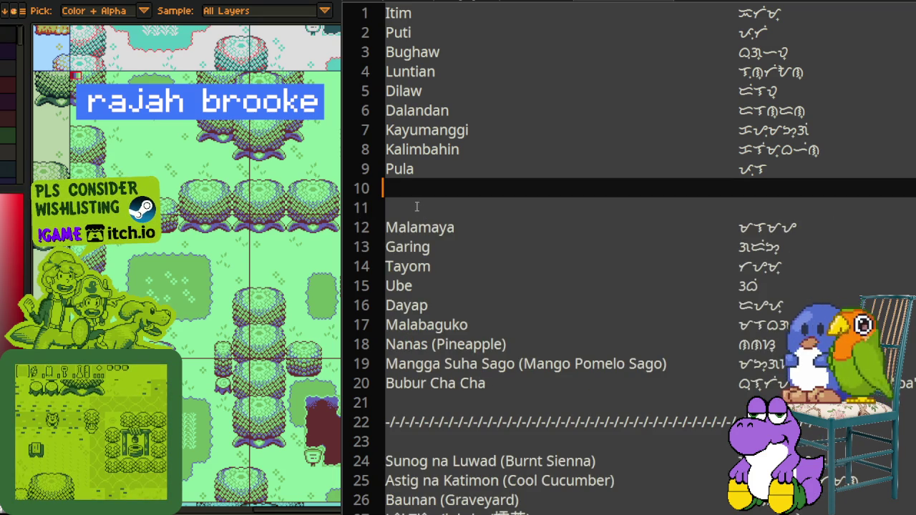
key("Delete")
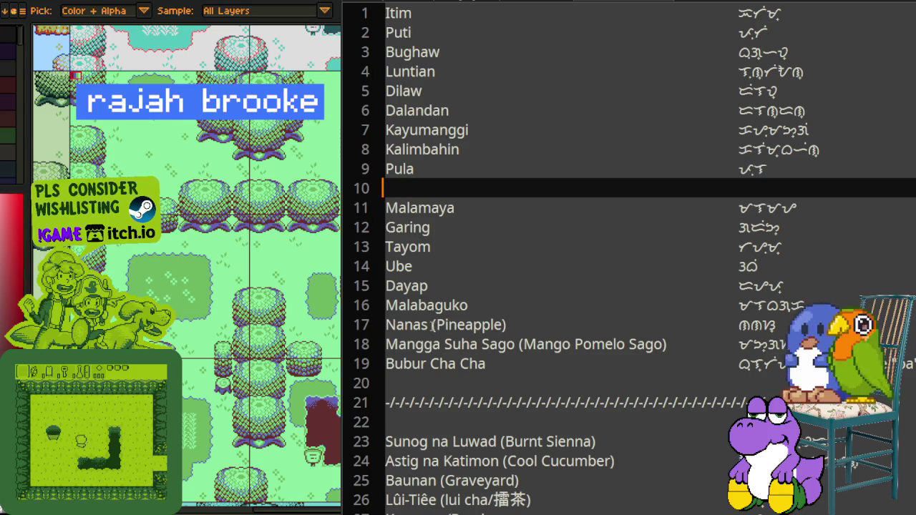
Step: Delete the (Pineapple) and (Mango Pomelo Sago) notes from lines 17–18
left_click_drag(432, 324, 513, 324)
key("BackSpace")
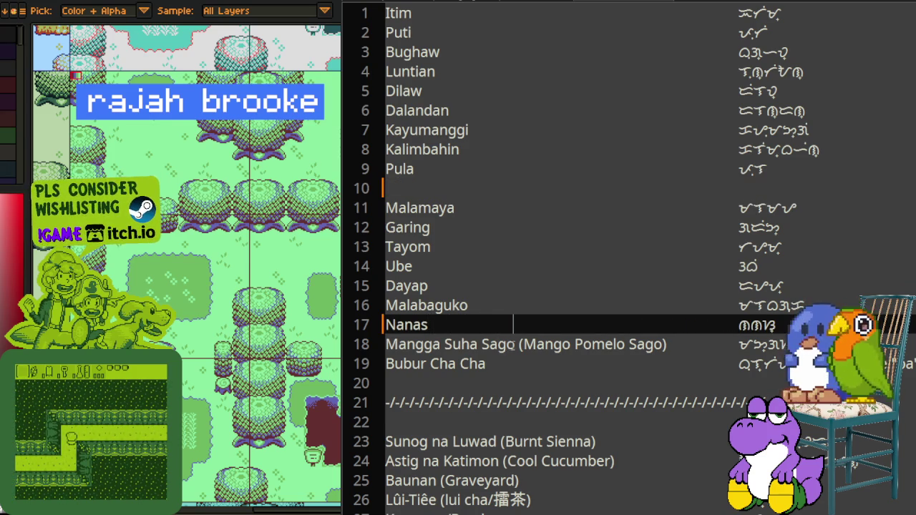
left_click_drag(517, 345, 667, 347)
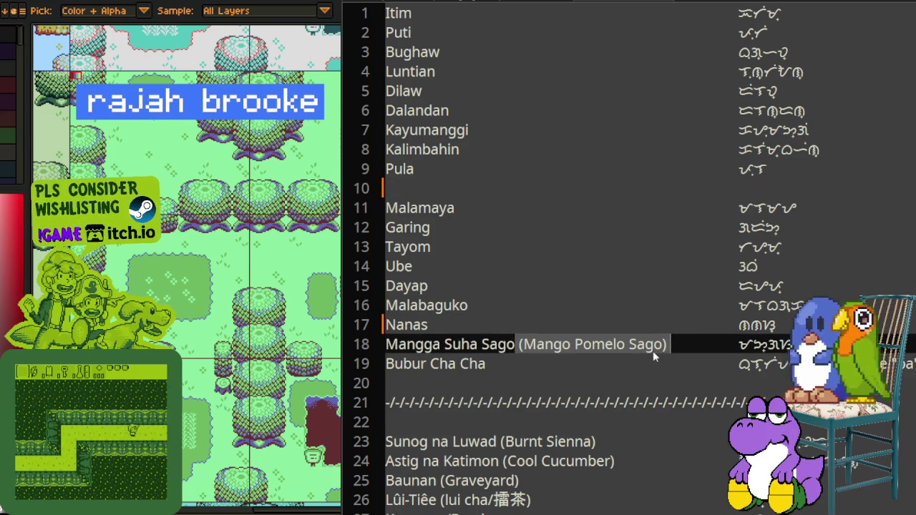
key("BackSpace")
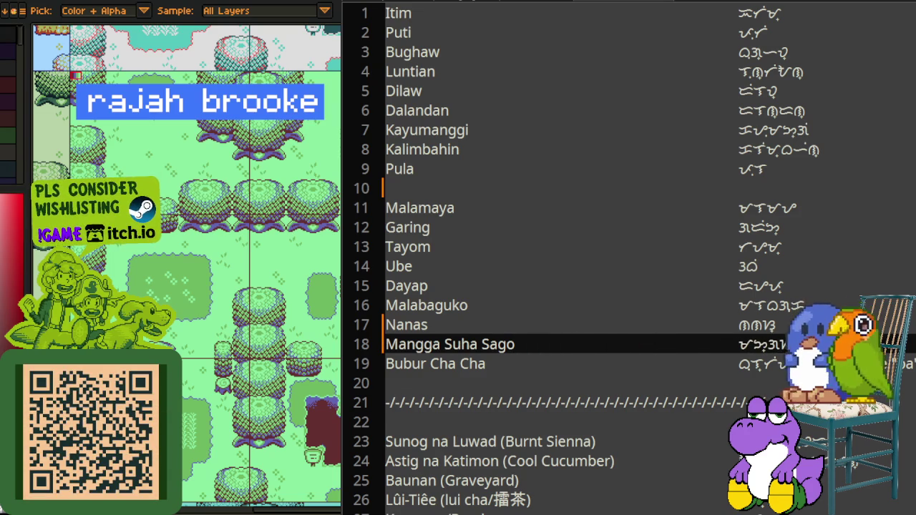
Step: Remove the dashed separator line below Bubur Cha Cha
left_click(376, 403)
key("ctrl+x")
left_click(441, 384)
scroll(451, 322, "down", 2)
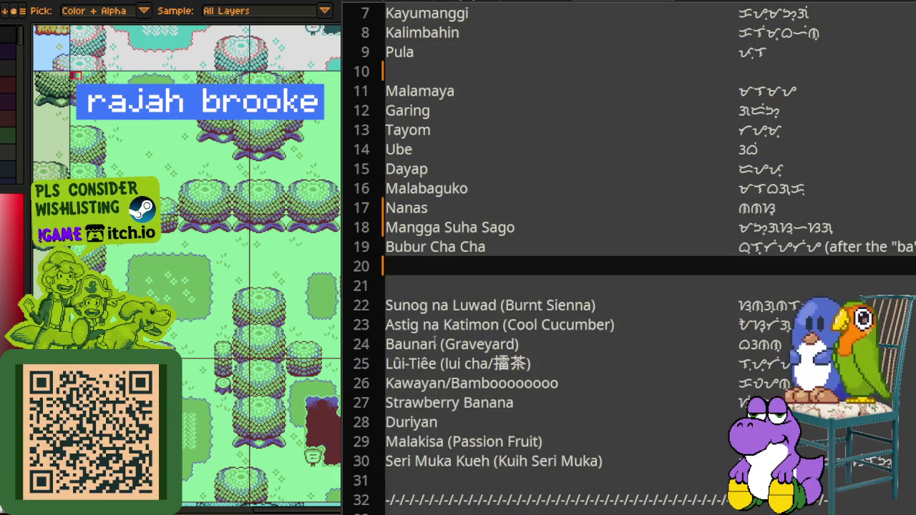
Step: Remove the blank line below Bubur Cha Cha and the (Burnt Sienna), (Cool Cucumber), (Graveyard) notes
key("BackSpace")
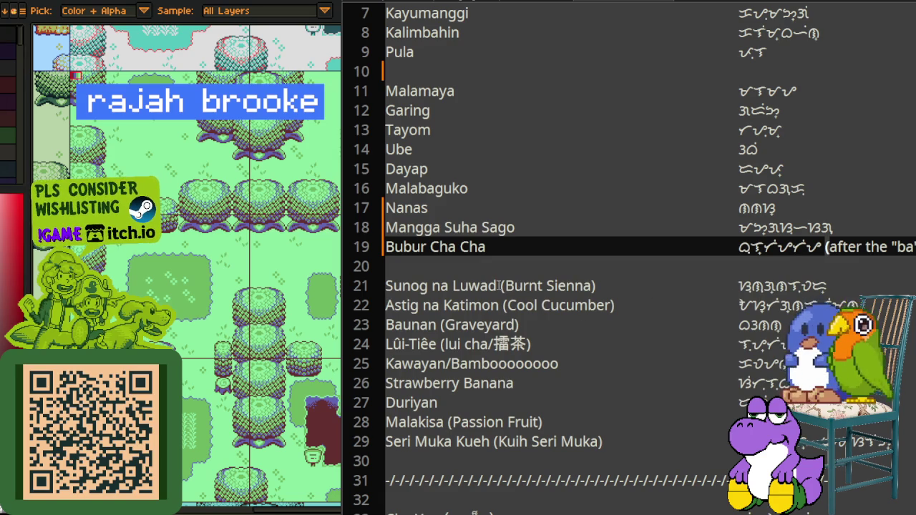
left_click_drag(499, 285, 598, 285)
key("BackSpace")
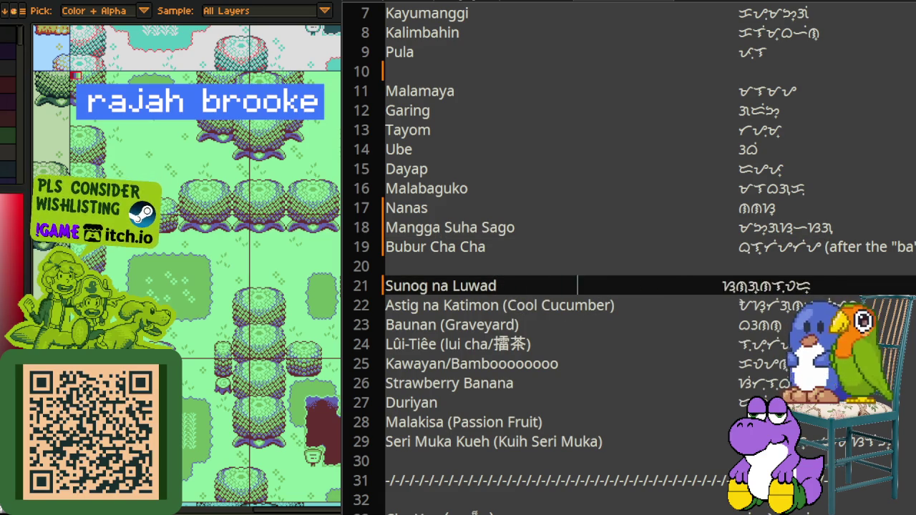
left_click_drag(500, 305, 614, 306)
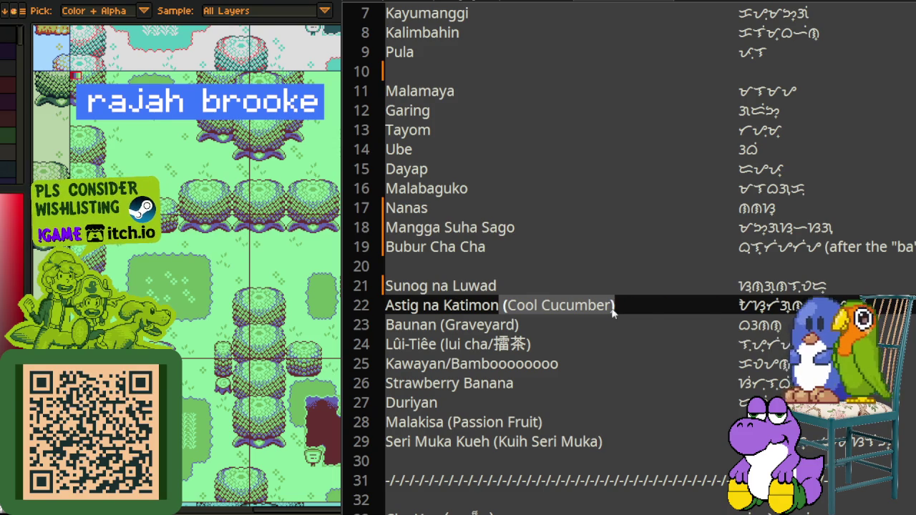
key("BackSpace")
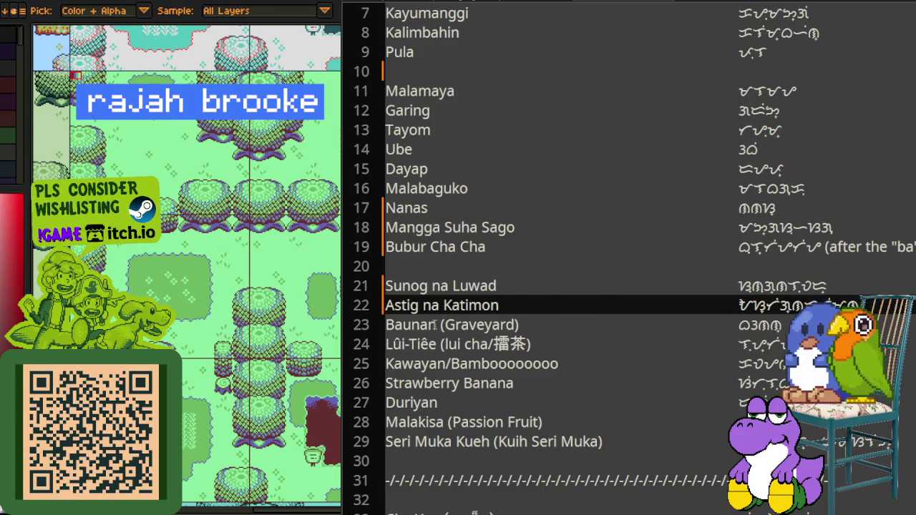
left_click_drag(436, 326, 522, 325)
key("BackSpace")
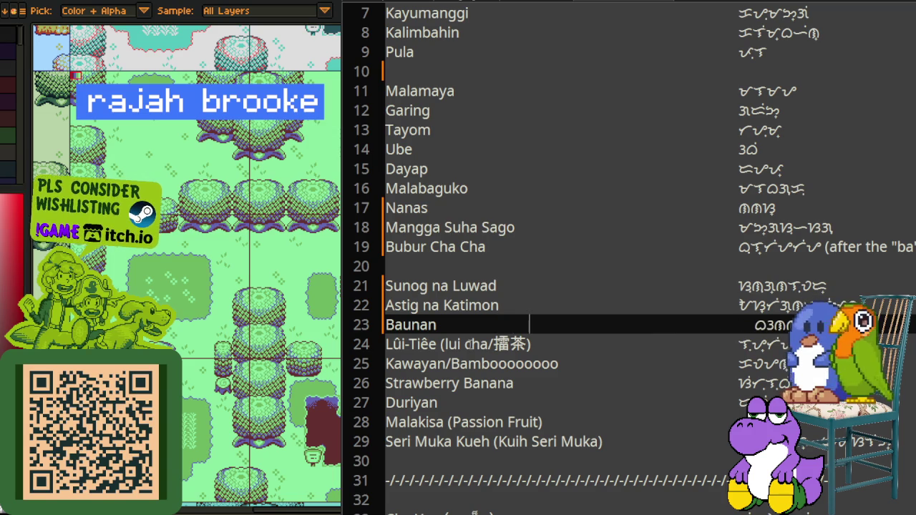
Step: Simplify Lûi-Tiêe to Lui-Tiee and delete its lui cha note
left_click(403, 345)
key("BackSpace")
type("u")
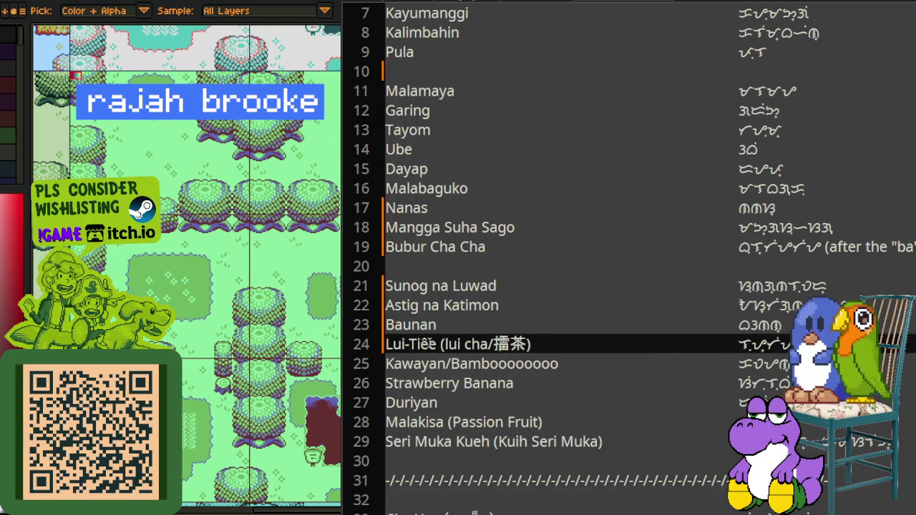
key("BackSpace")
type("e")
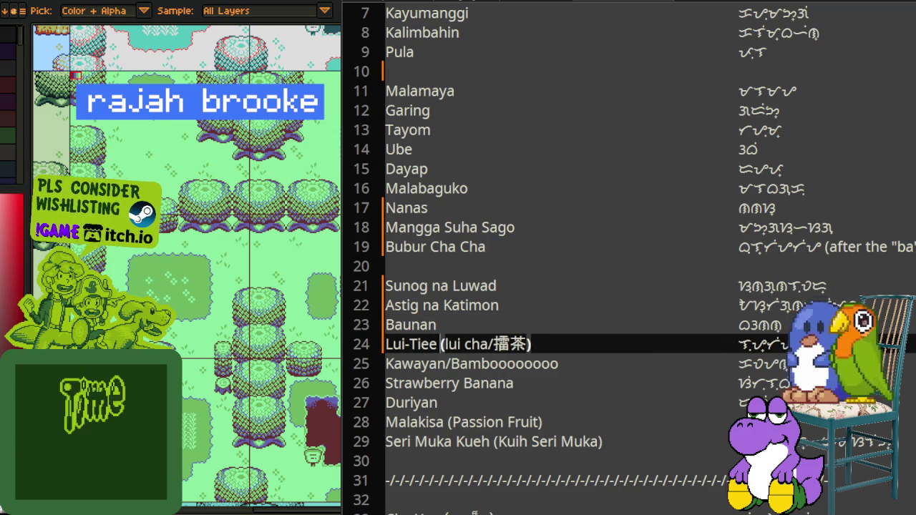
left_click_drag(440, 344, 531, 344)
key("BackSpace")
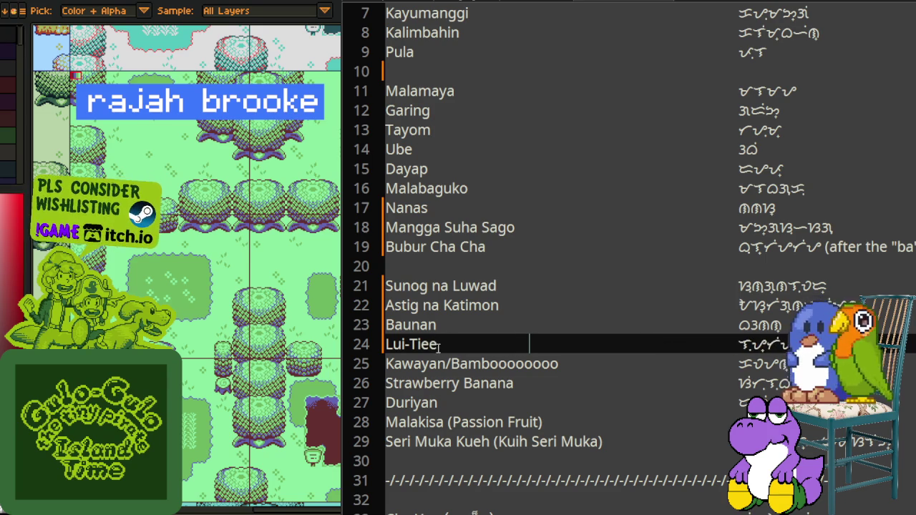
Step: Remove the Kawayan/ prefix on line 25 and realign its Baybayin text
scroll(441, 344, "down", 1)
scroll(440, 343, "down", 1)
left_click_drag(489, 246, 561, 246)
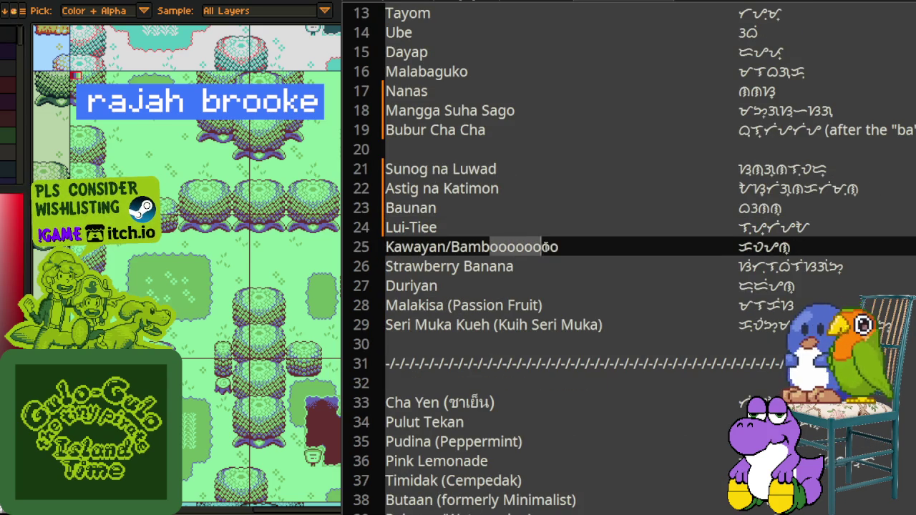
left_click(451, 246)
key("shift+Home")
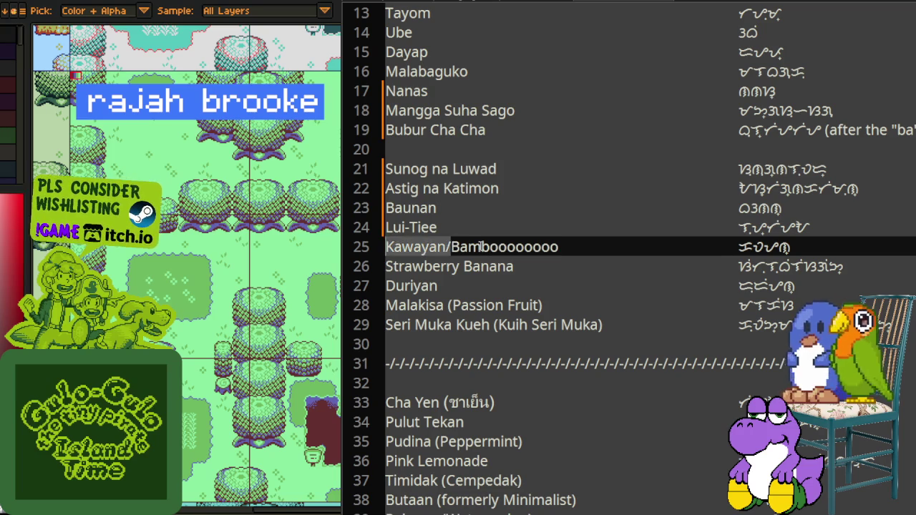
key("BackSpace")
key("Tab")
key("Tab")
key("Tab")
key("Tab")
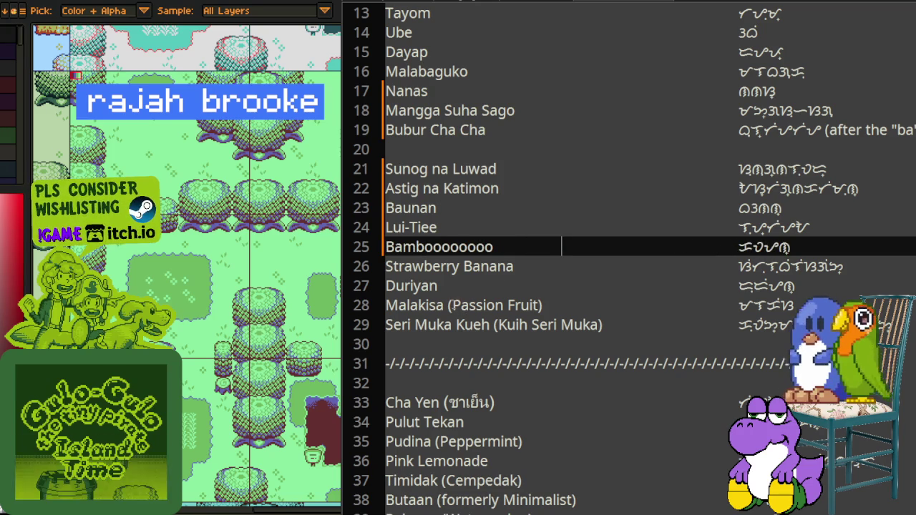
Step: Delete the (Passion Fruit) and (Kuih Seri Muka) notes on lines 28–29
left_click_drag(494, 305, 543, 305)
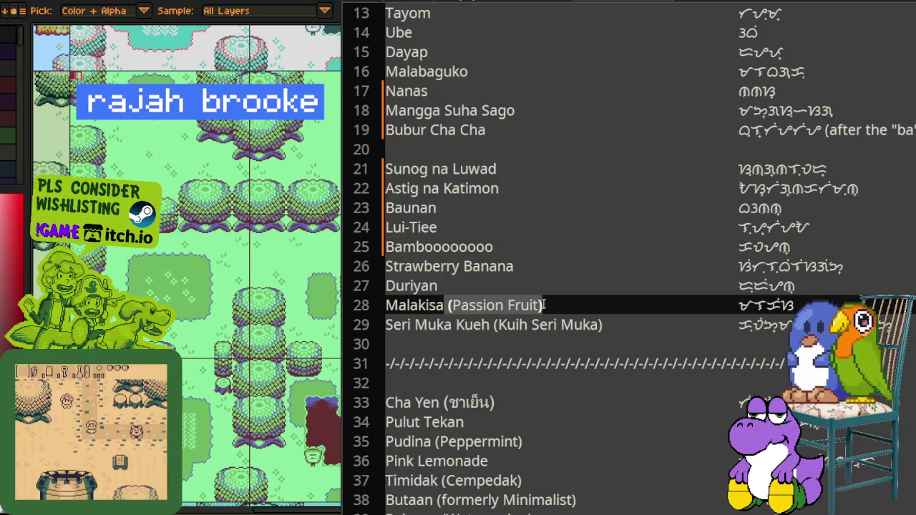
key("BackSpace")
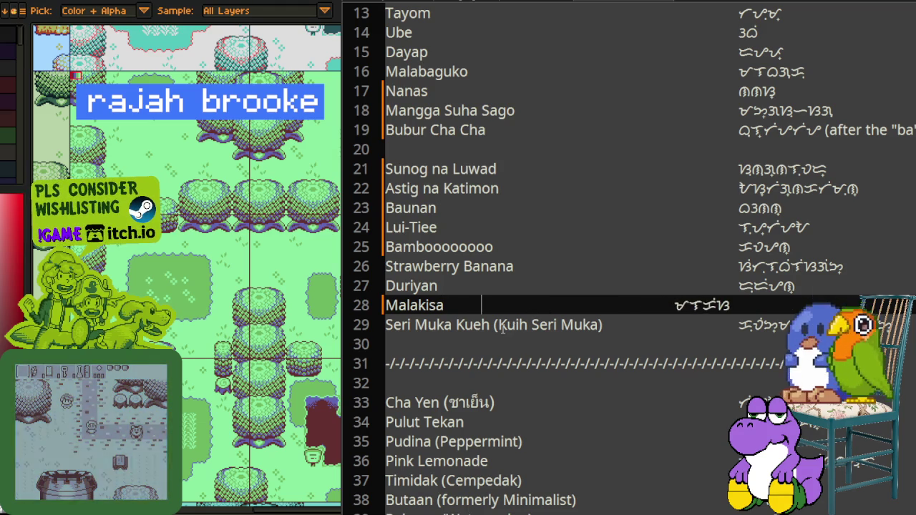
left_click_drag(490, 325, 597, 325)
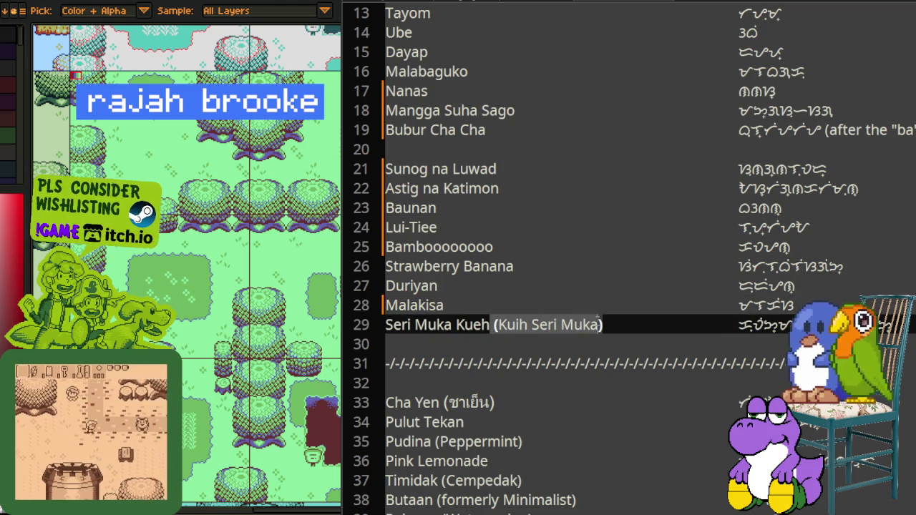
key("BackSpace")
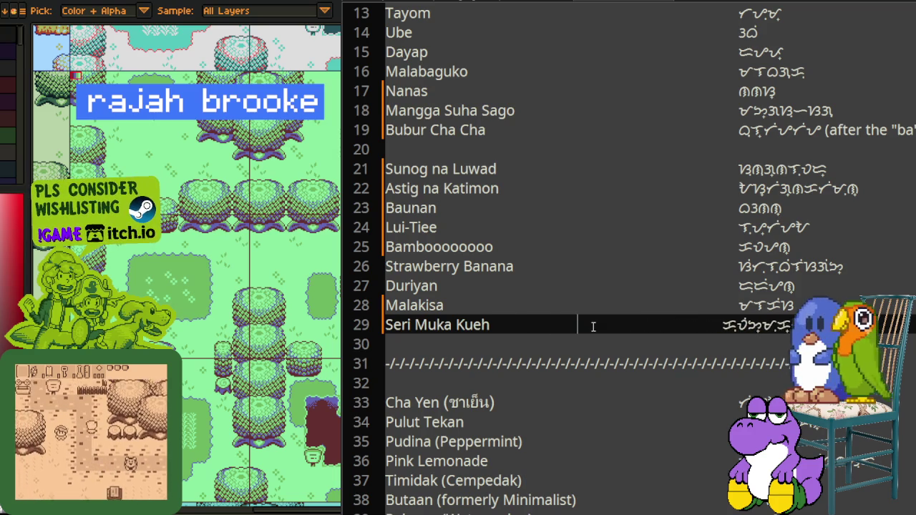
Step: Delete the dashed separator on line 31 and the blank line before Cha Yen
scroll(731, 233, "down", 2)
key("Down")
key("Down")
key("shift+Home")
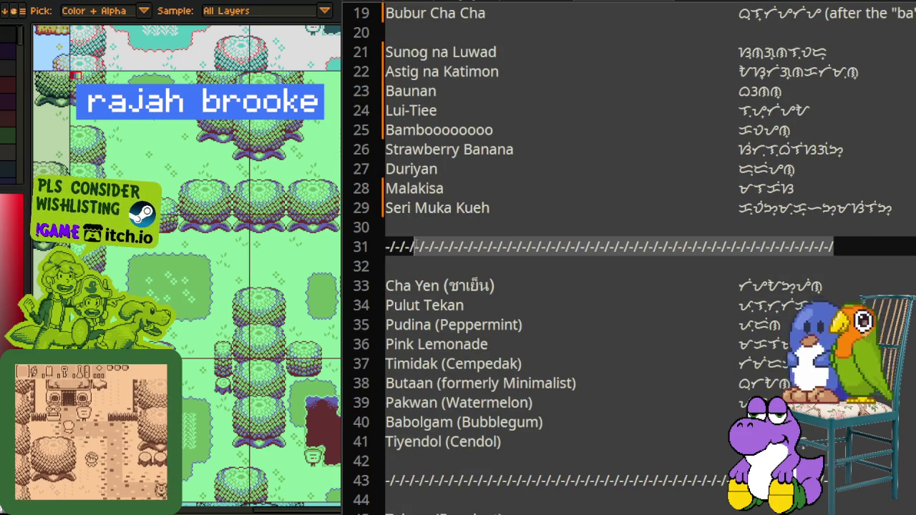
key("BackSpace")
key("BackSpace")
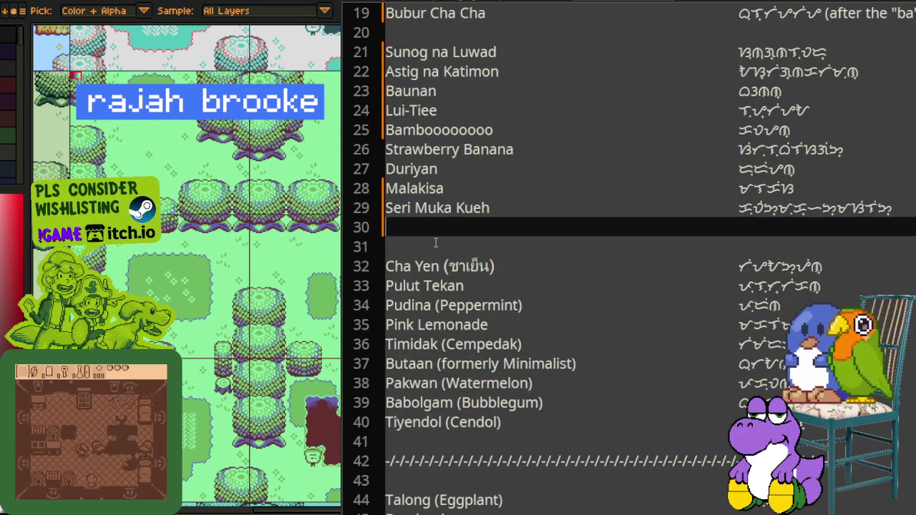
key("Delete")
Step: Remove the Thai name after Cha Yen and the (Peppermint) and (Cempedak) notes
left_click_drag(442, 246, 495, 248)
key("BackSpace")
key("Tab")
key("Tab")
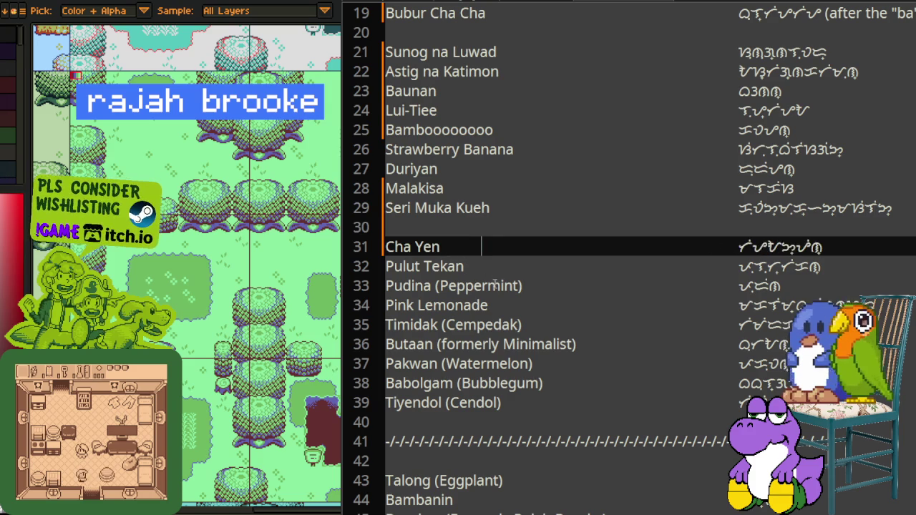
left_click_drag(433, 286, 521, 283)
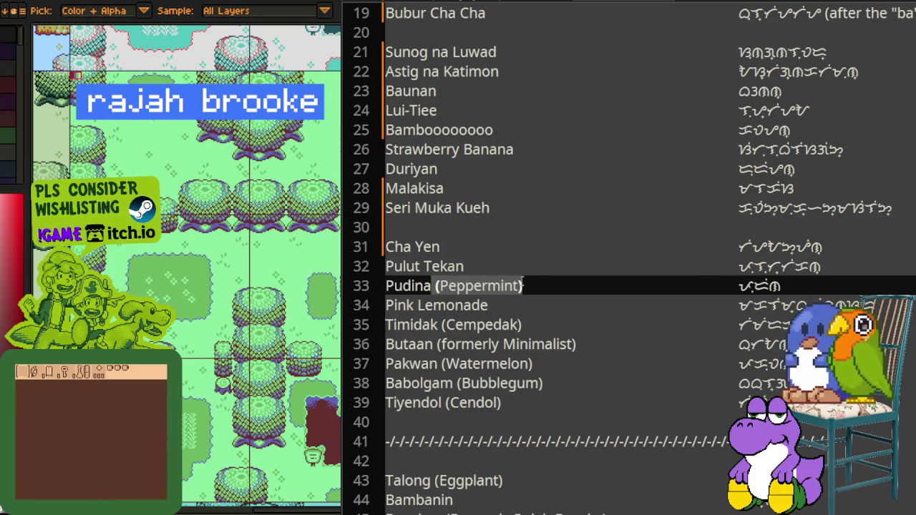
key("BackSpace")
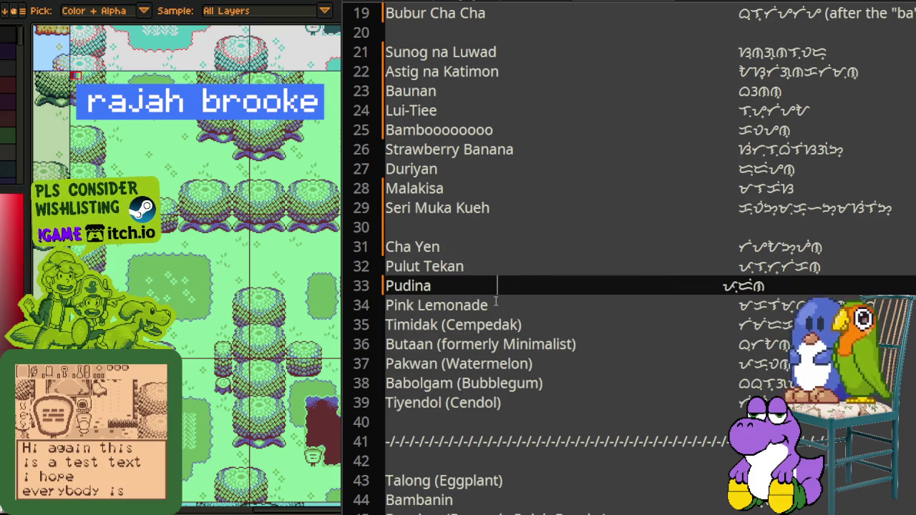
left_click_drag(438, 325, 519, 325)
key("BackSpace")
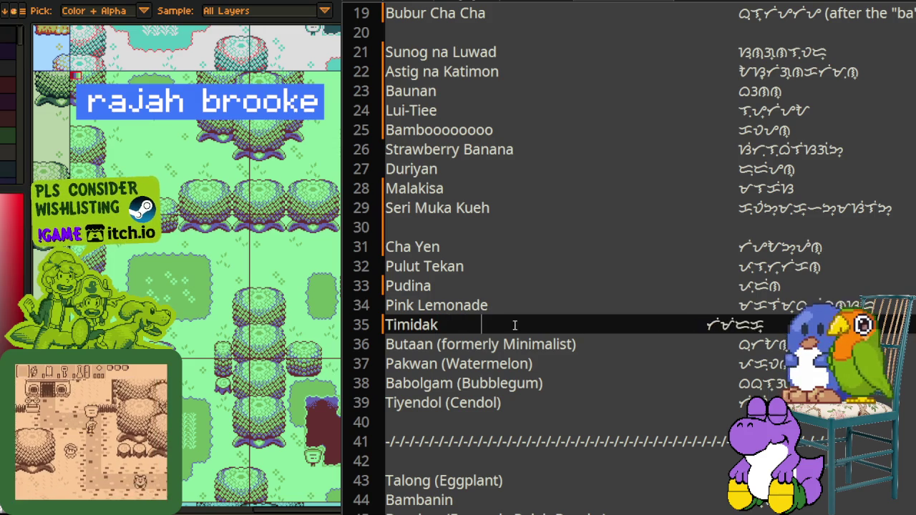
Step: Delete the (formerly Minimalist) note after Butaan and the (Watermelon) note after Pakwan
left_click_drag(434, 344, 577, 344)
key("BackSpace")
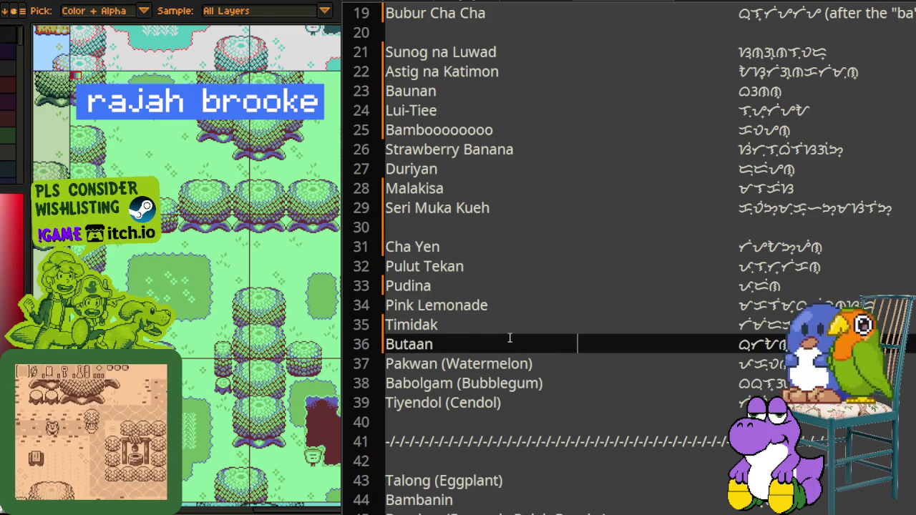
left_click_drag(440, 363, 532, 364)
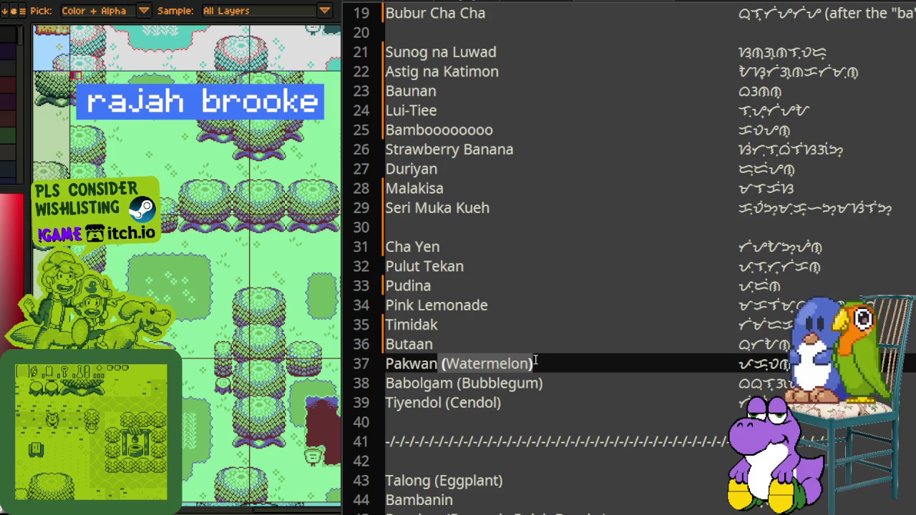
key("BackSpace")
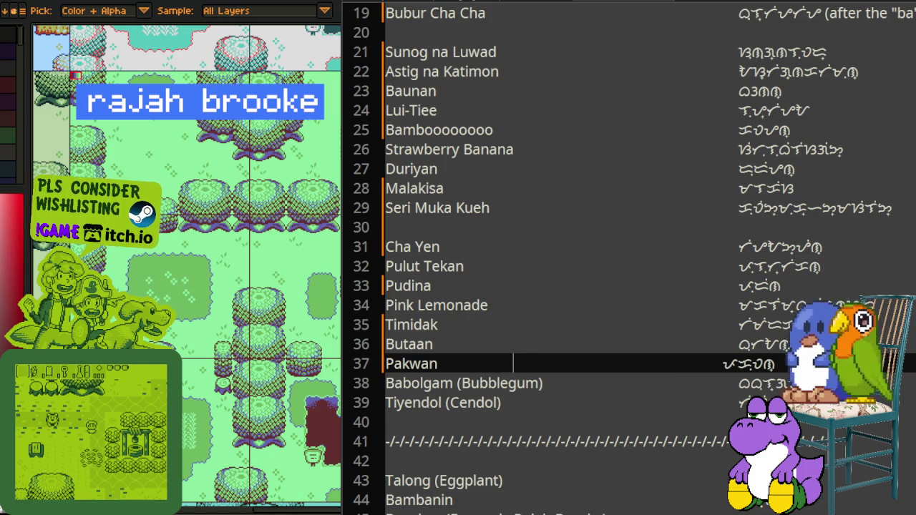
Step: Replace Babolgam with Bubblegum on line 38 and save the list
left_click_drag(456, 384, 544, 385)
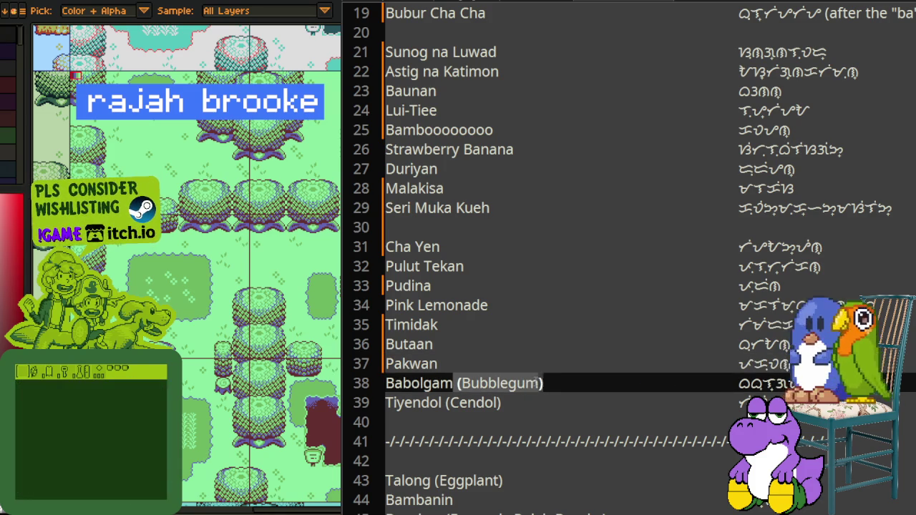
left_click_drag(454, 384, 385, 383)
key("Delete")
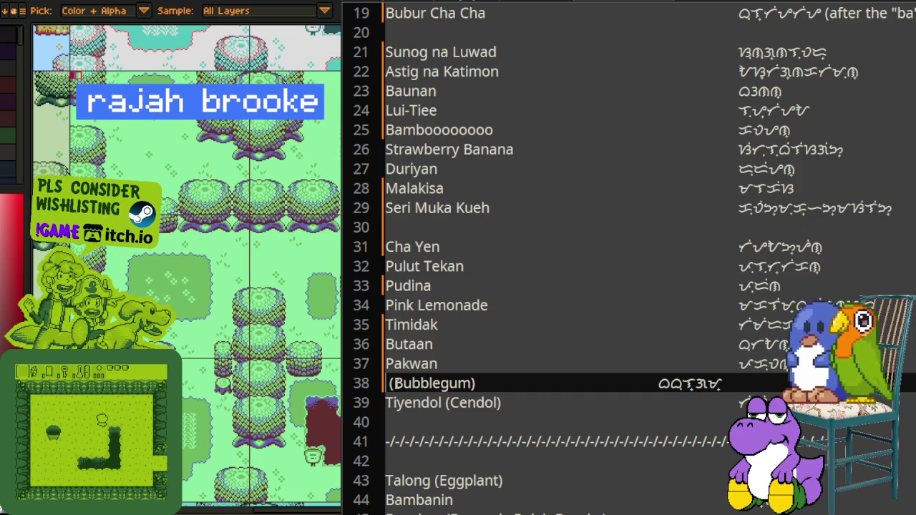
key("Delete")
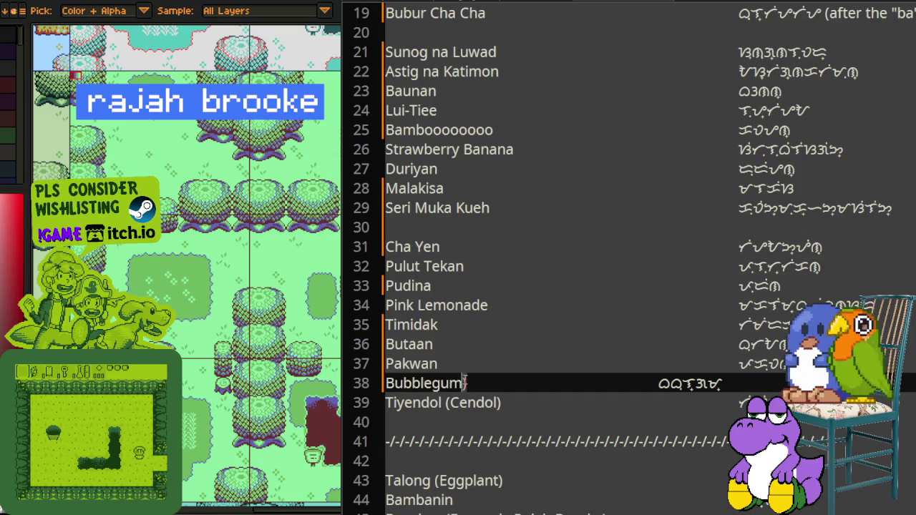
key("Delete")
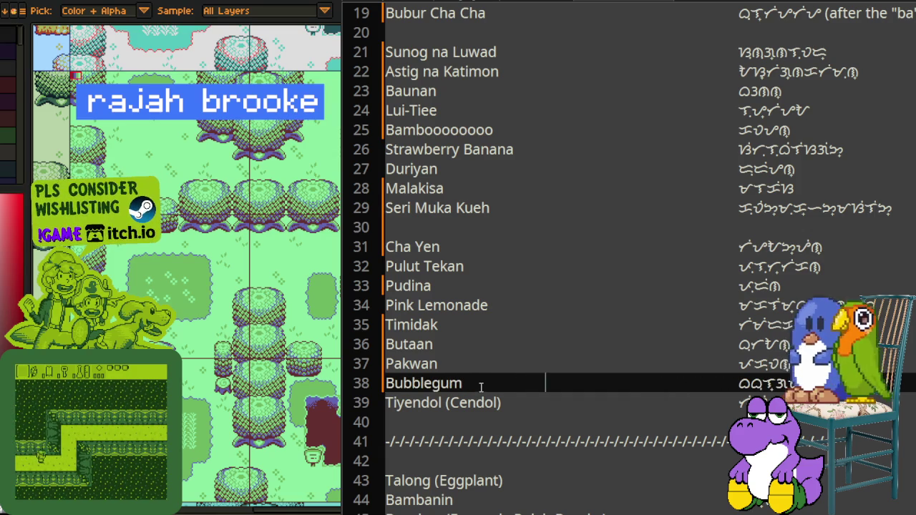
key("ctrl+s")
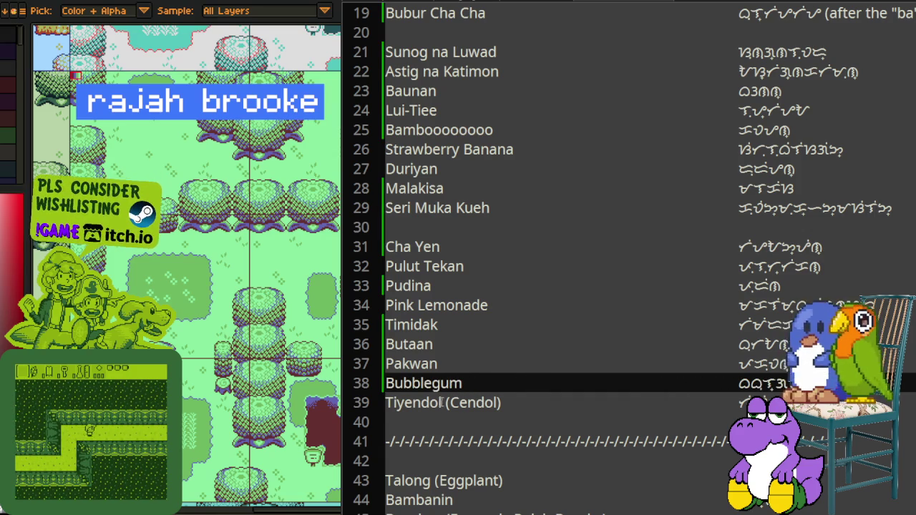
Step: Delete the (Cendol) note after Tiyendol on line 39
left_click_drag(441, 403, 503, 402)
key("Delete")
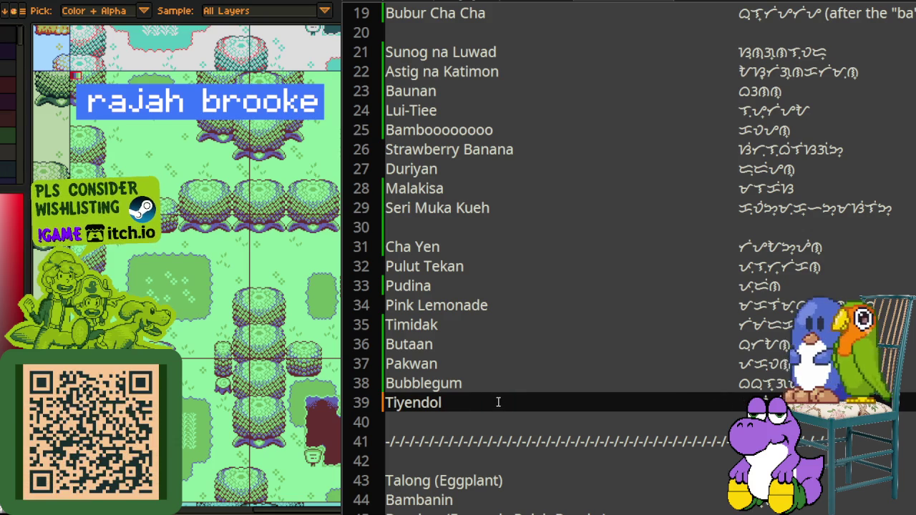
scroll(497, 399, "down", 2)
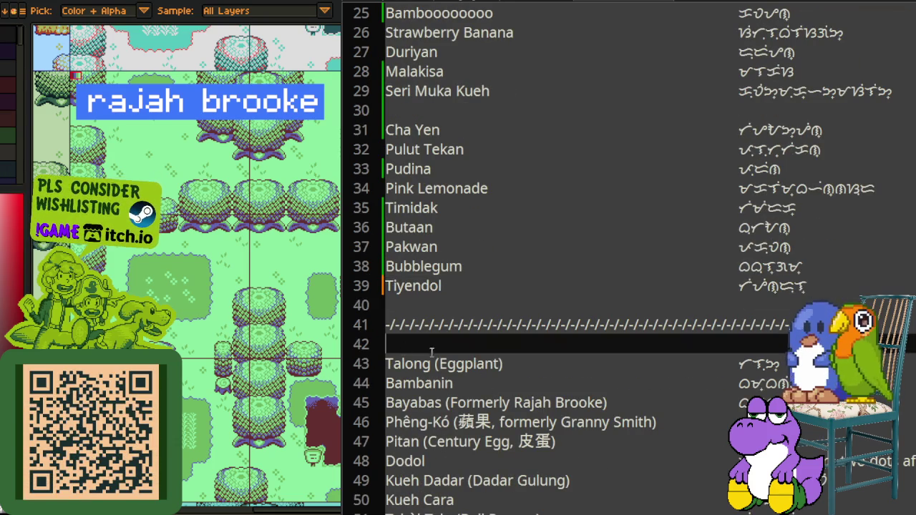
Step: Delete the divider above Talong and strip the Eggplant and Formerly Rajah Brooke notes
left_click_drag(387, 345, 386, 307)
key("BackSpace")
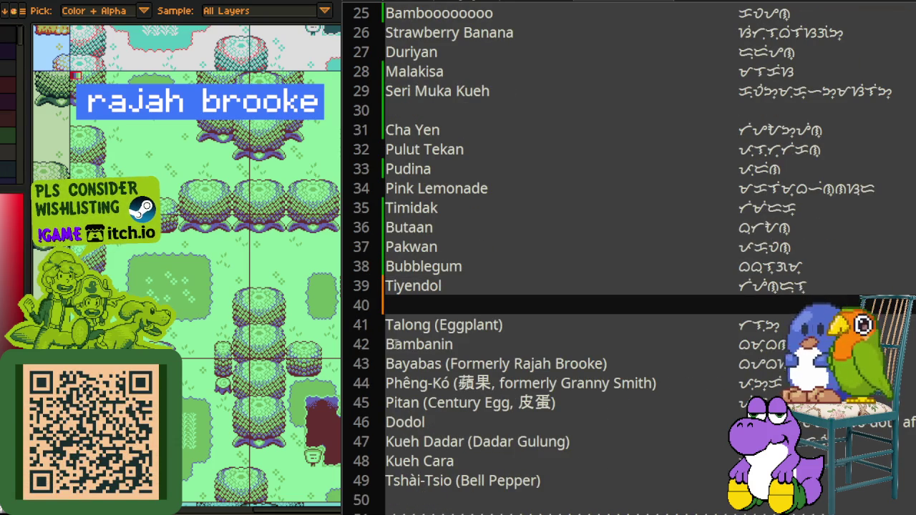
left_click_drag(432, 326, 512, 325)
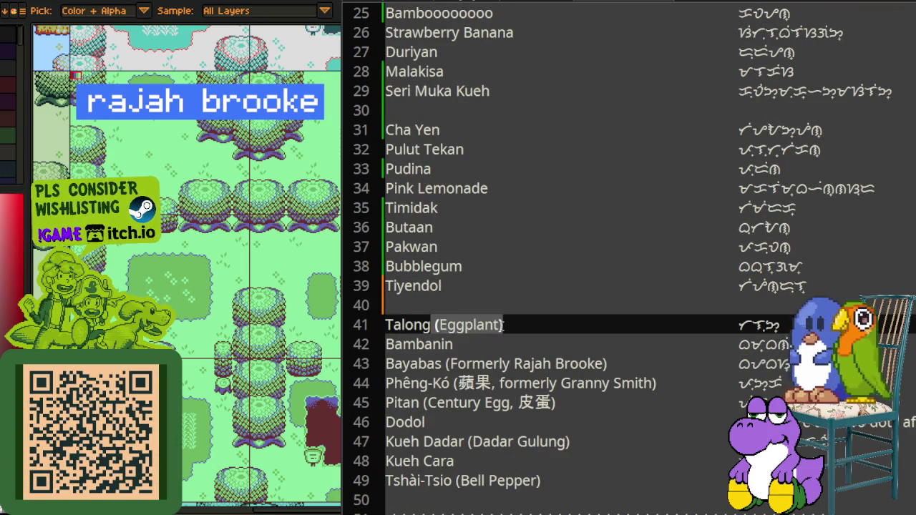
key("BackSpace")
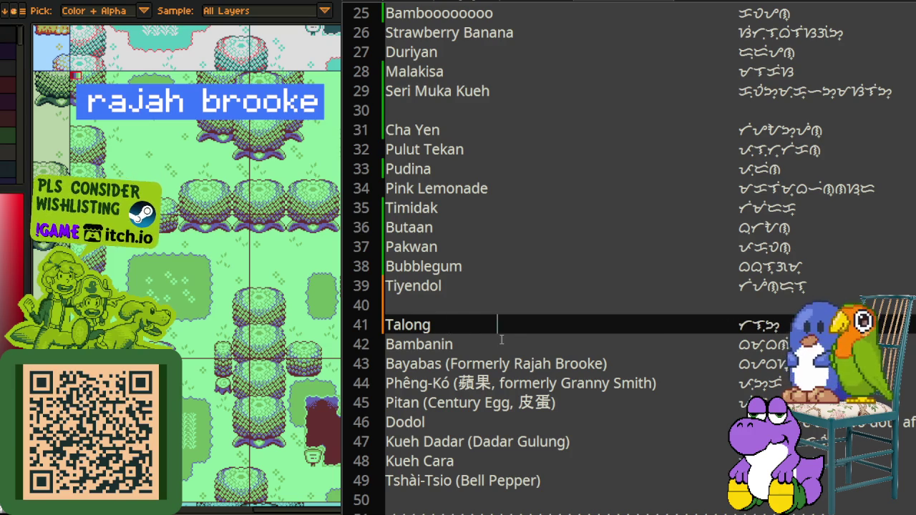
left_click_drag(442, 364, 567, 360)
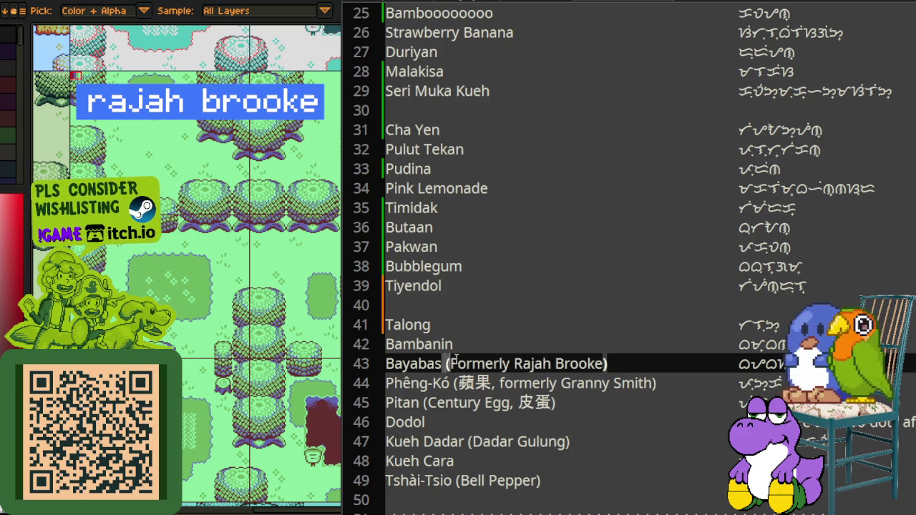
key("BackSpace")
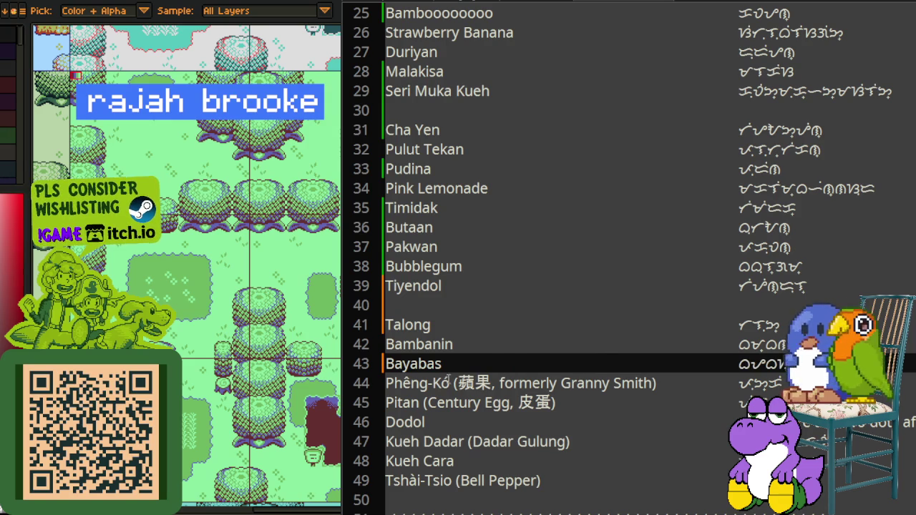
Step: Strip the bracketed note after Pheng-Kó and respell it Pheng-Ko without the accent
left_click_drag(451, 383, 648, 384)
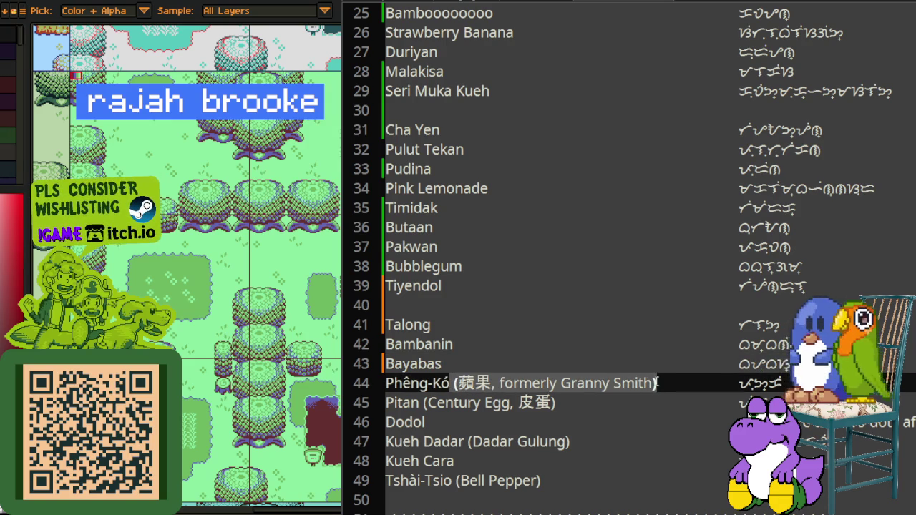
key("BackSpace")
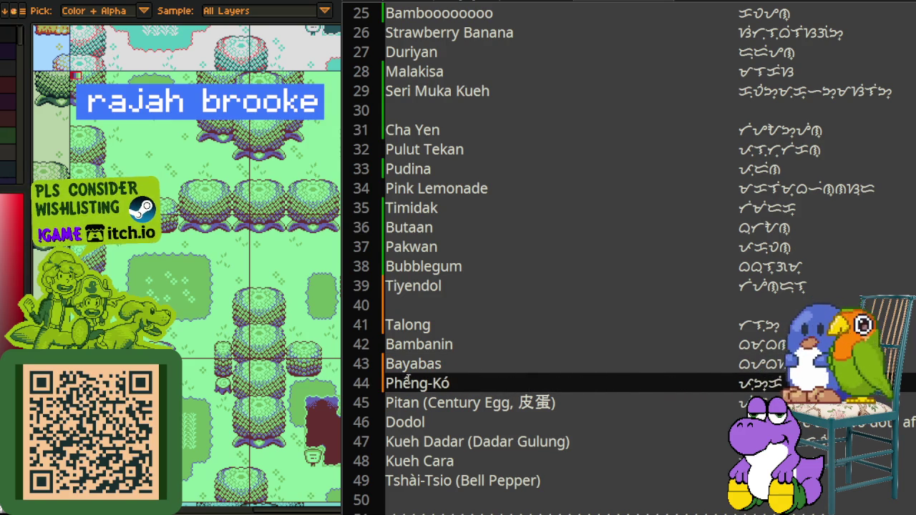
type("Pheng-Kó")
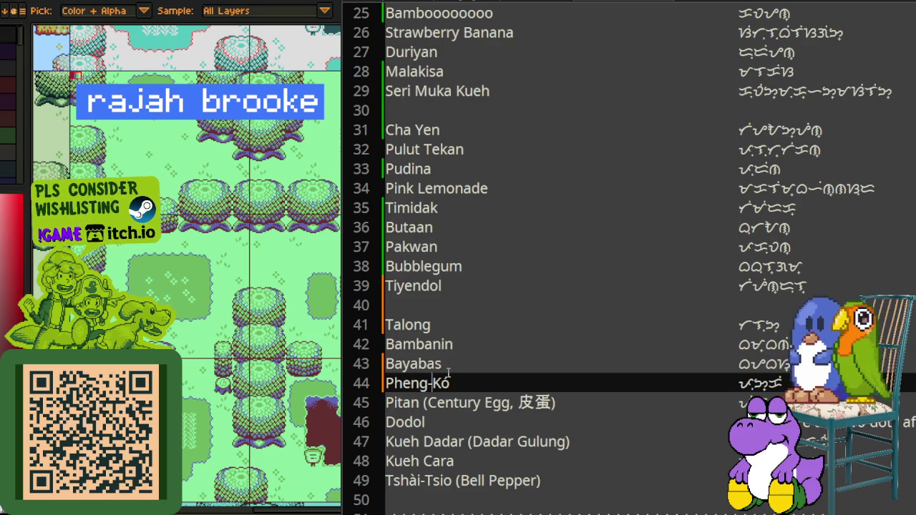
key("BackSpace")
type("o")
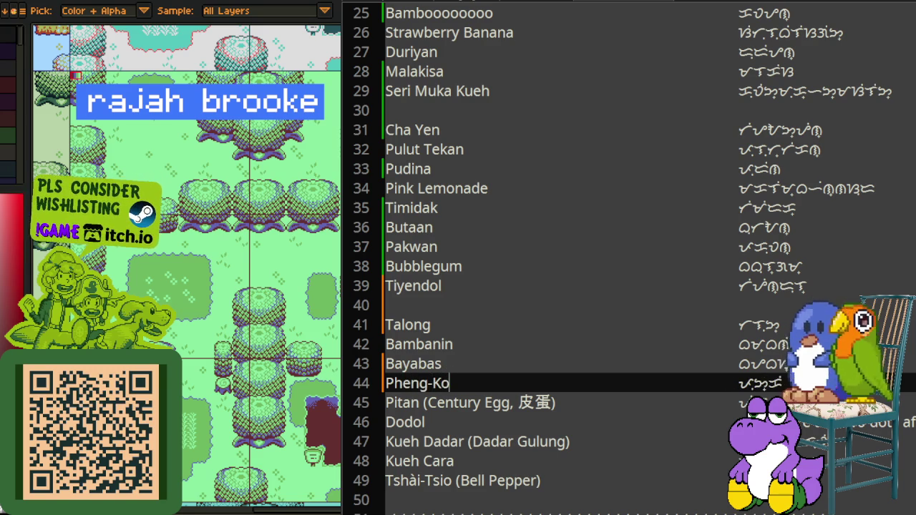
left_click(494, 371)
Step: Strip the Century Egg, Dadar Gulung and Bell Pepper notes from Pitan, Kueh Dadar and Tshài-Tsio
left_click_drag(419, 403, 557, 403)
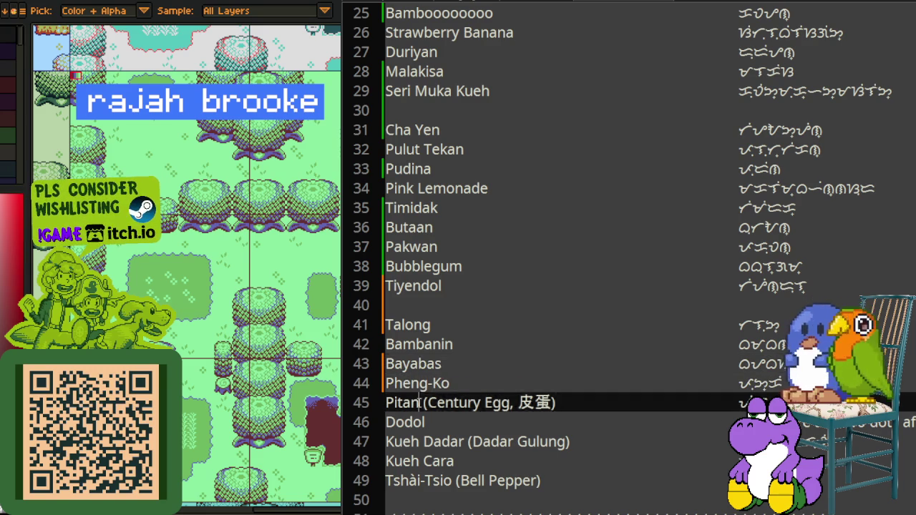
key("Delete")
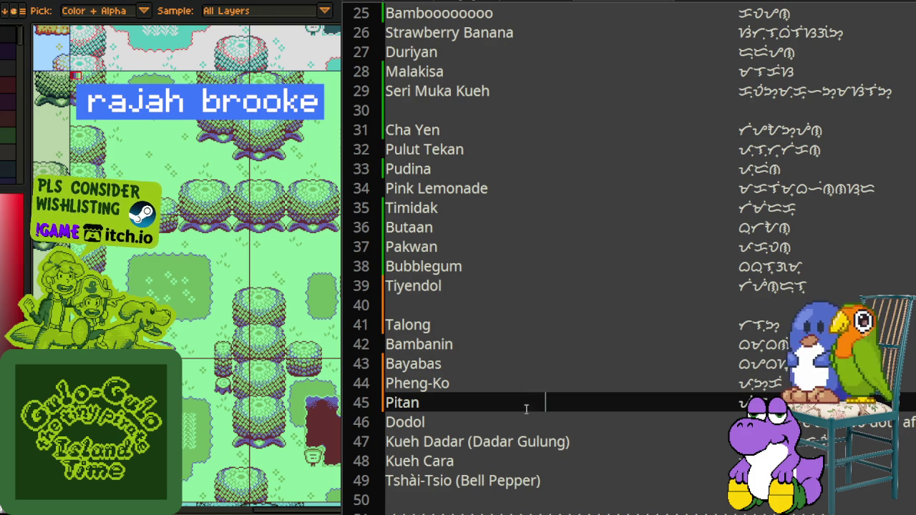
left_click_drag(466, 442, 568, 441)
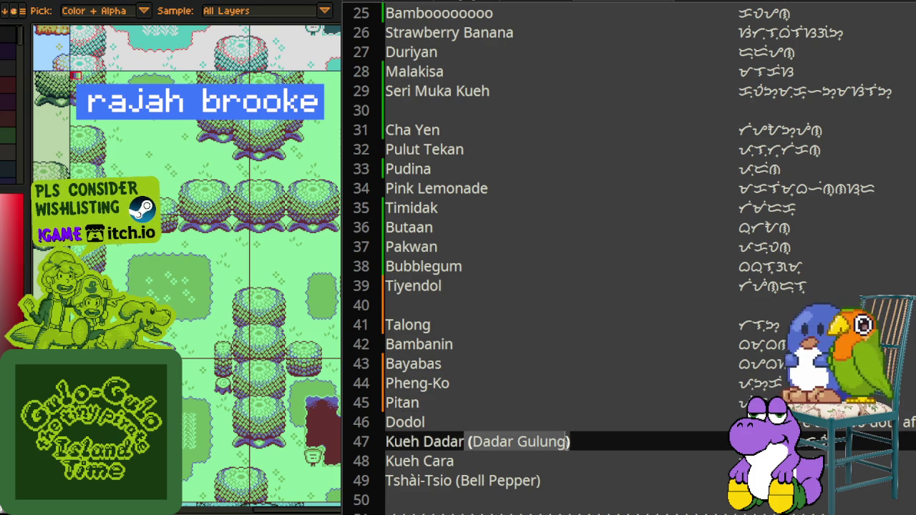
key("Delete")
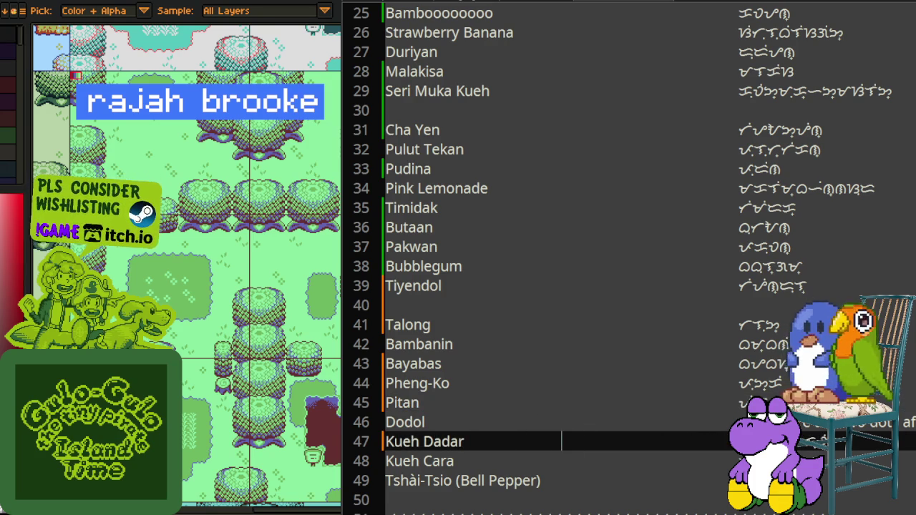
scroll(535, 426, "down", 2)
left_click_drag(454, 365, 537, 364)
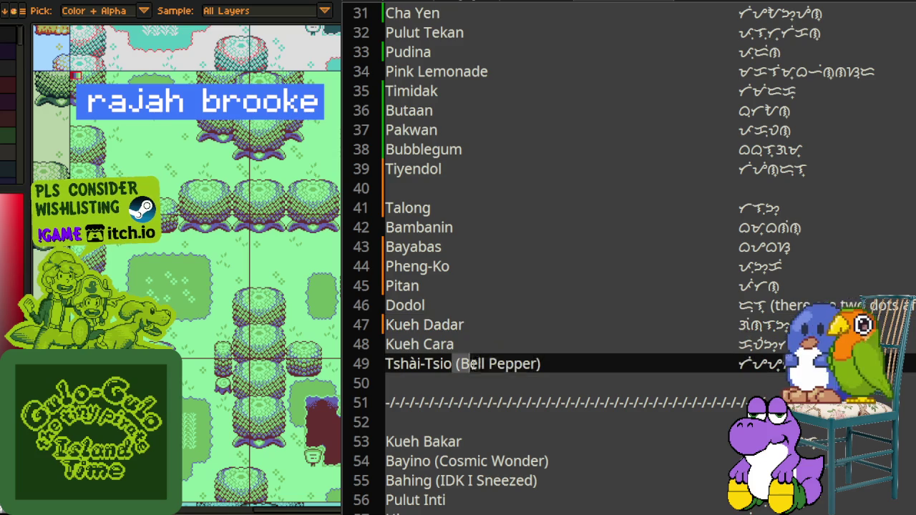
key("Delete")
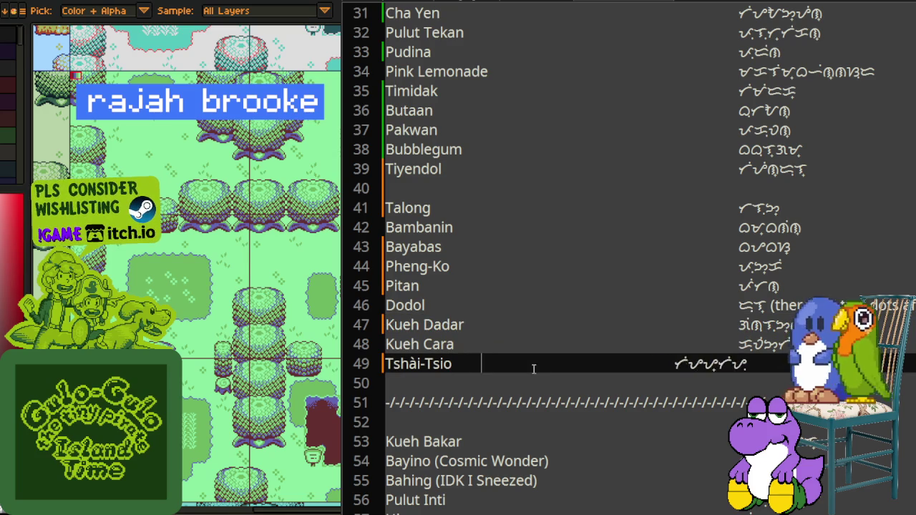
left_click(449, 428)
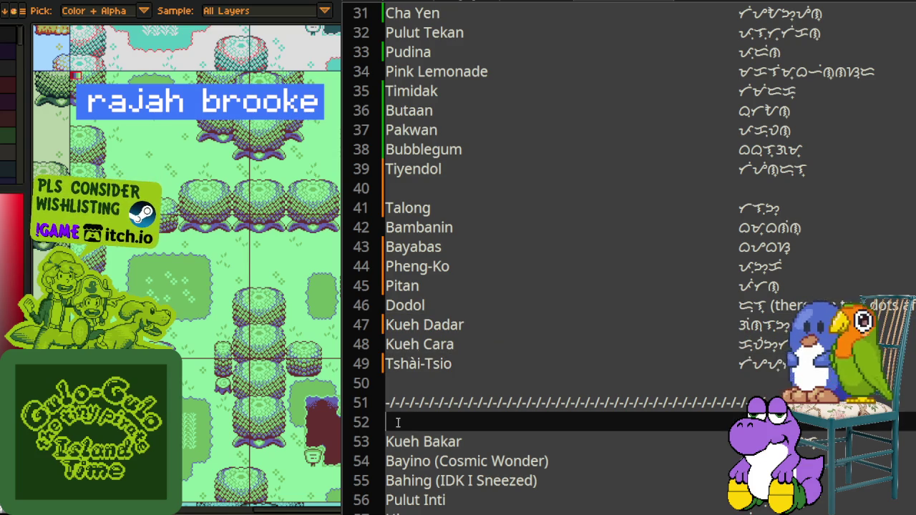
Step: Remove the divider above Kueh Bakar and strip the Bayino, Bahing and Panaginip notes
key("shift+Up")
key("BackSpace")
key("BackSpace")
scroll(398, 403, "down", 2)
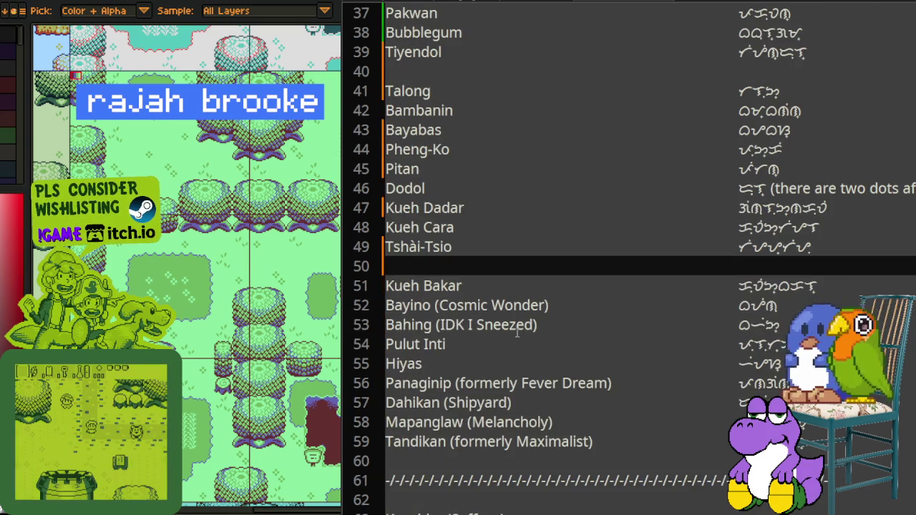
left_click_drag(430, 305, 551, 306)
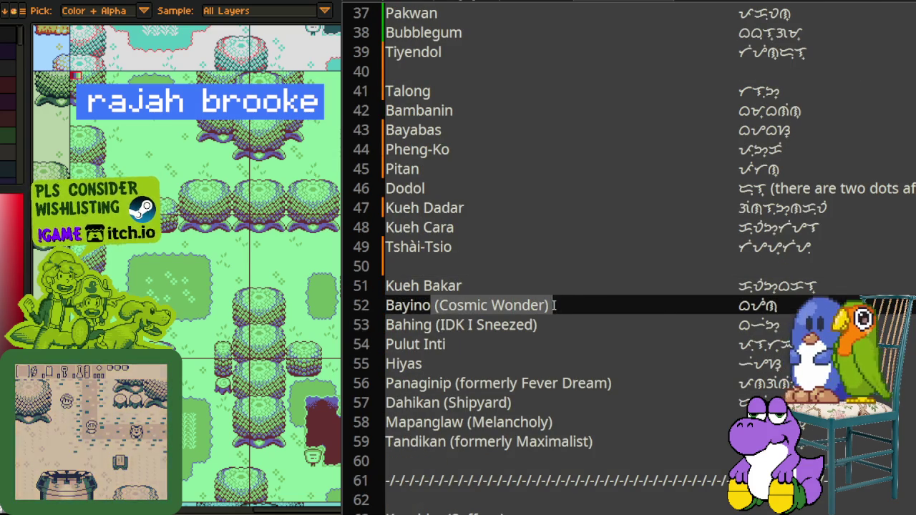
key("Delete")
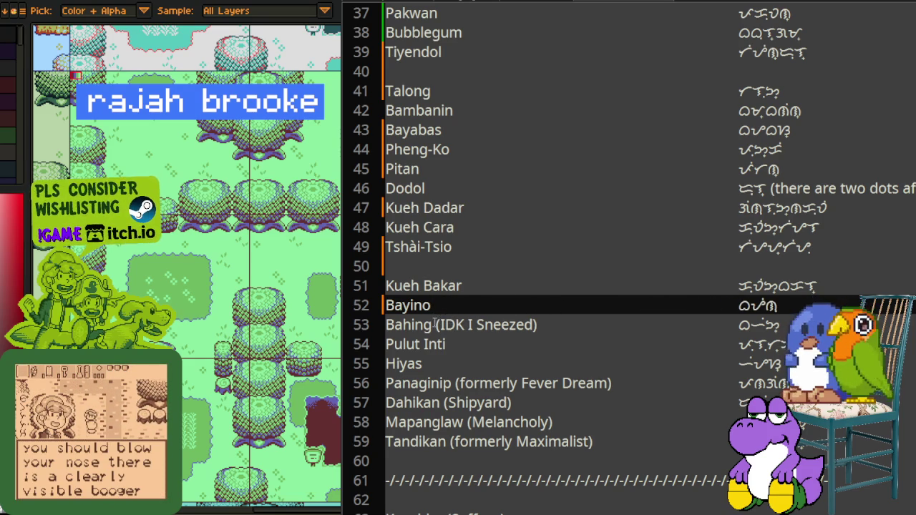
left_click_drag(434, 324, 532, 325)
key("Delete")
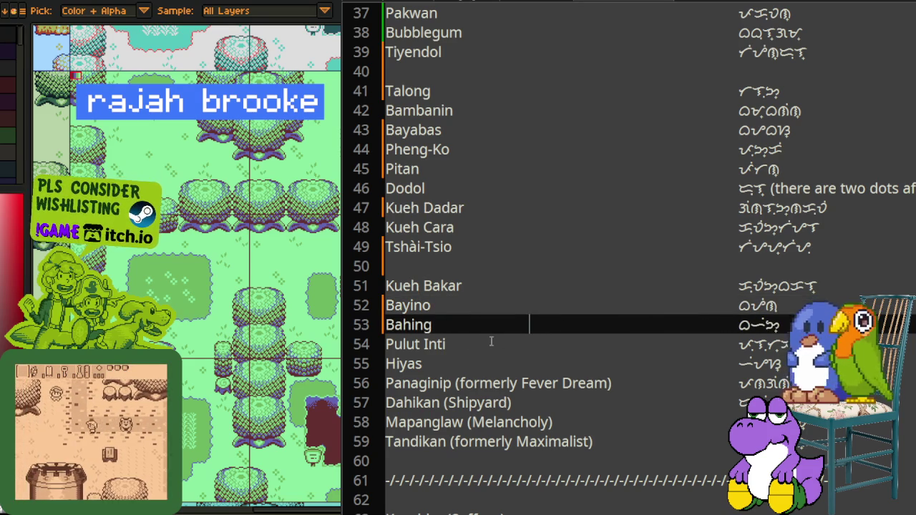
left_click_drag(455, 383, 612, 383)
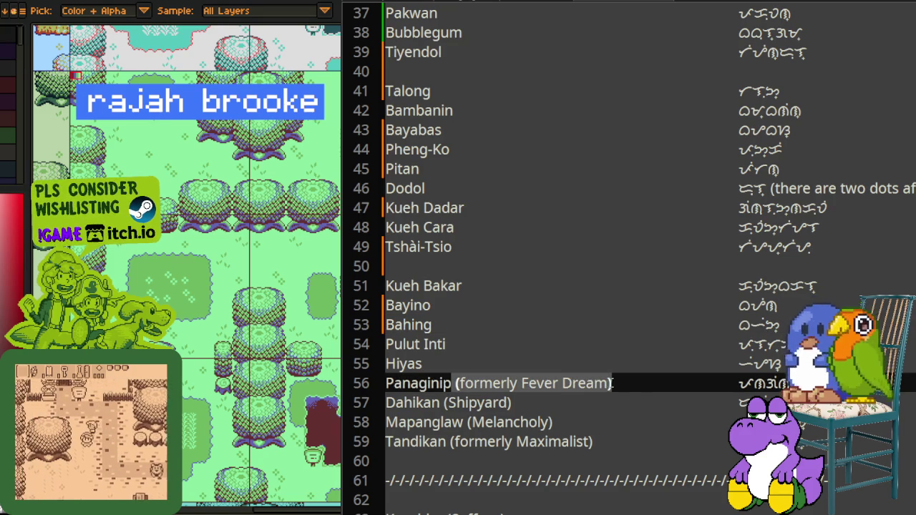
key("Delete")
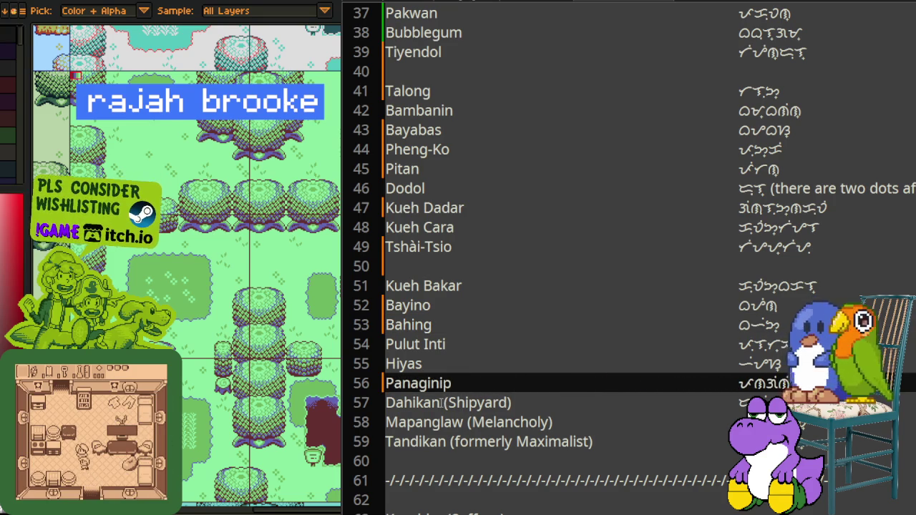
Step: Strip the Shipyard, Melancholy and Maximalist notes from Dahikan, Mapanglaw and Tandikan
left_click_drag(441, 403, 509, 402)
key("Delete")
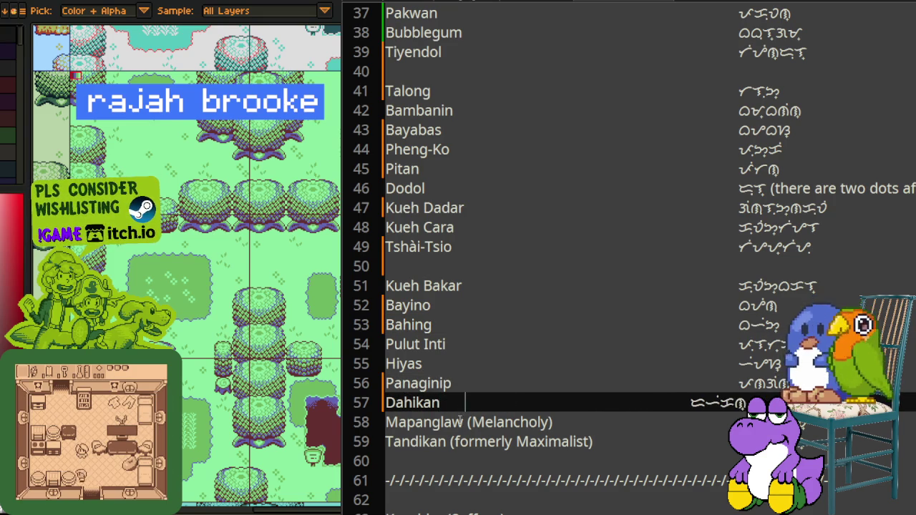
left_click_drag(469, 423, 552, 423)
key("Delete")
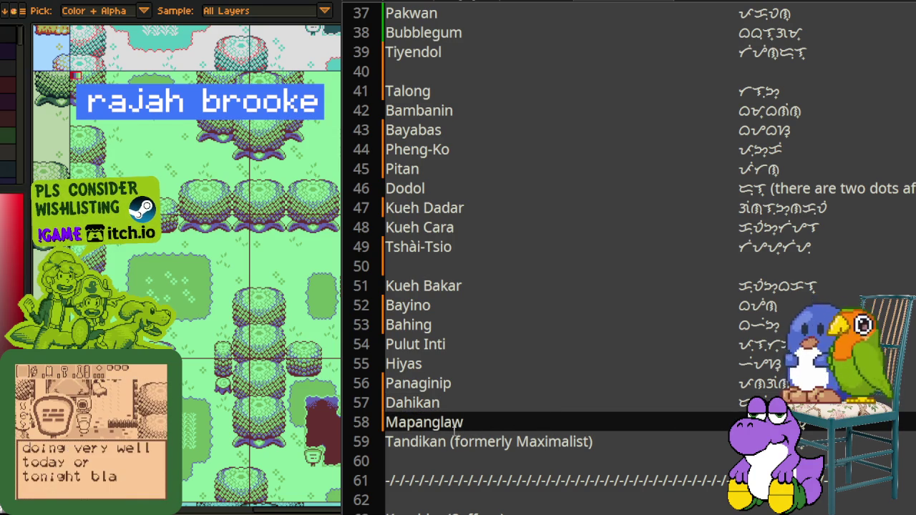
left_click_drag(450, 441, 593, 442)
key("Delete")
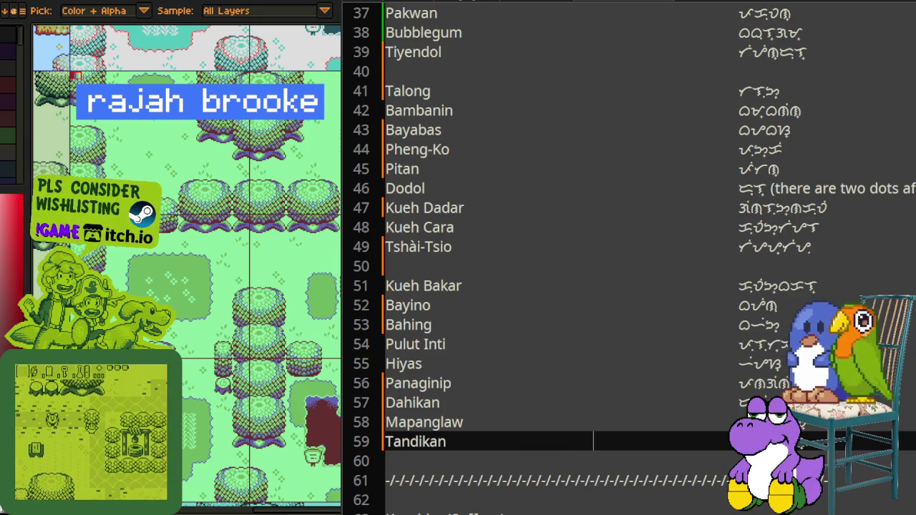
Step: Delete the divider below Tandikan, the extra blank line, and the Saffron note after Kasubha
scroll(707, 291, "down", 2)
left_click(367, 343)
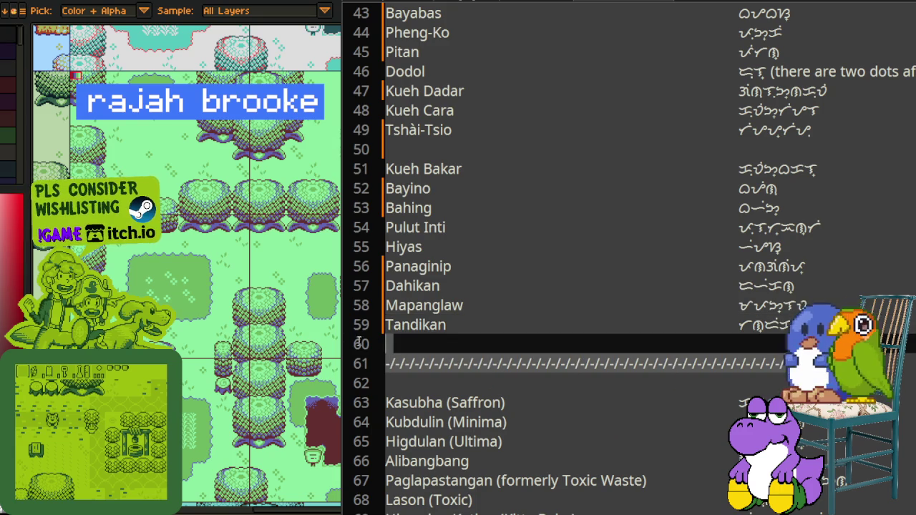
key("shift+Down")
key("shift+End")
key("Delete")
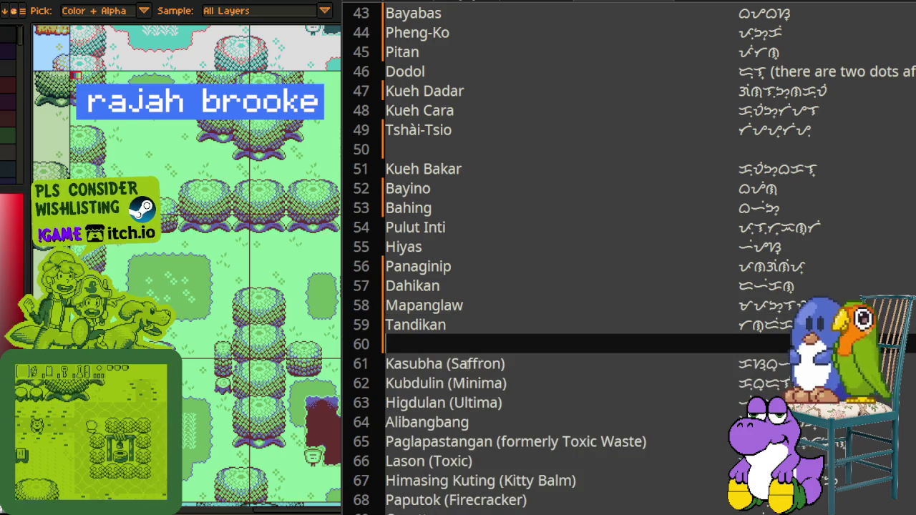
left_click(436, 364)
key("Delete")
key("Delete")
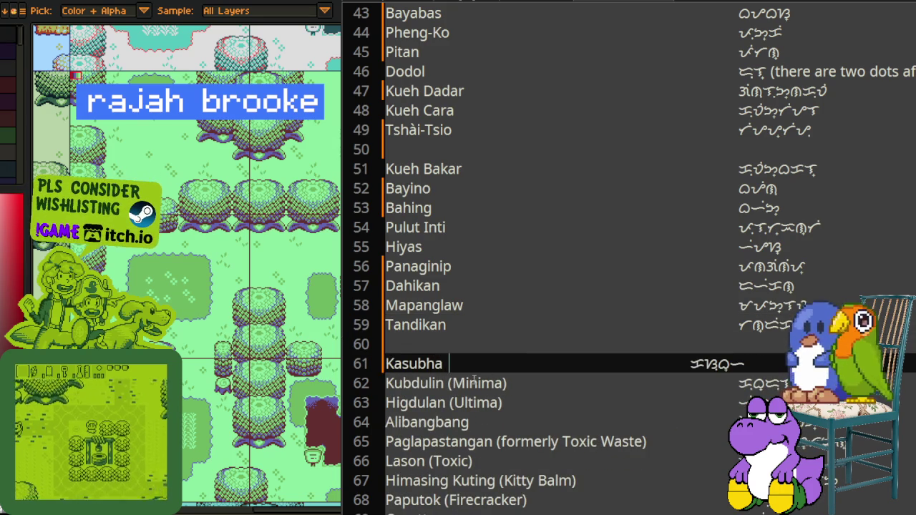
key("Delete")
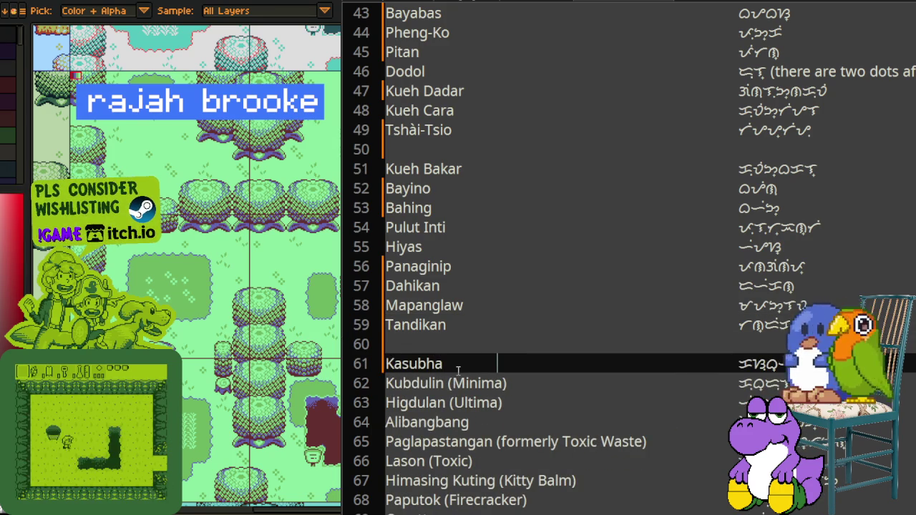
Step: Strip the Minima, Ultima and formerly Toxic Waste notes, leaving Kubdulin and Higdulan plain
left_click(436, 248)
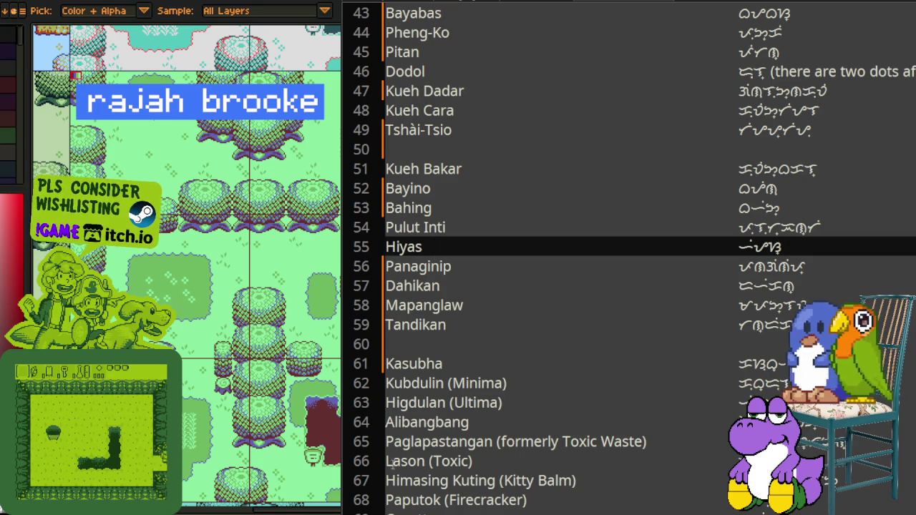
left_click_drag(447, 384, 506, 385)
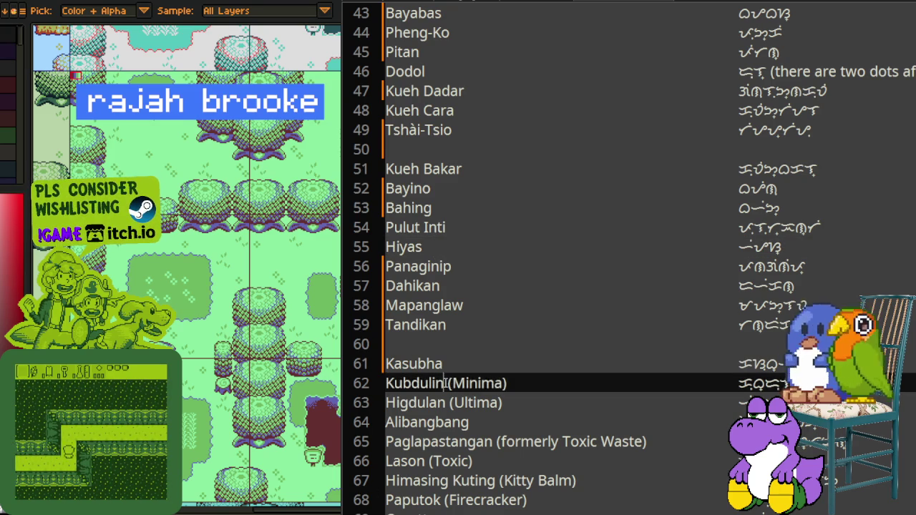
key("BackSpace")
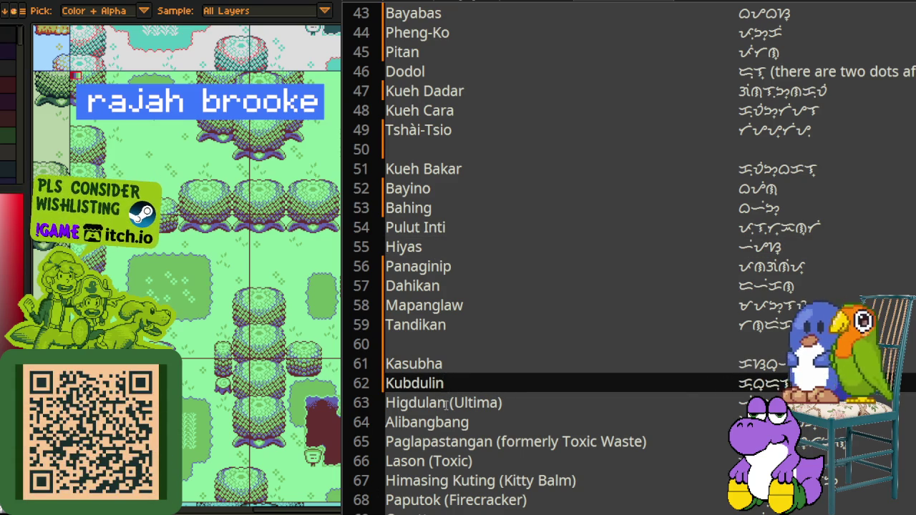
left_click_drag(449, 403, 503, 403)
key("BackSpace")
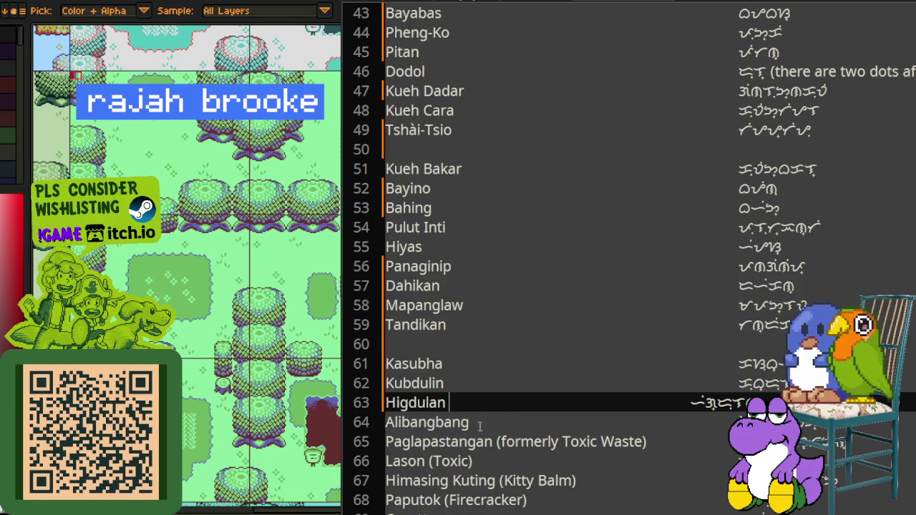
key("BackSpace")
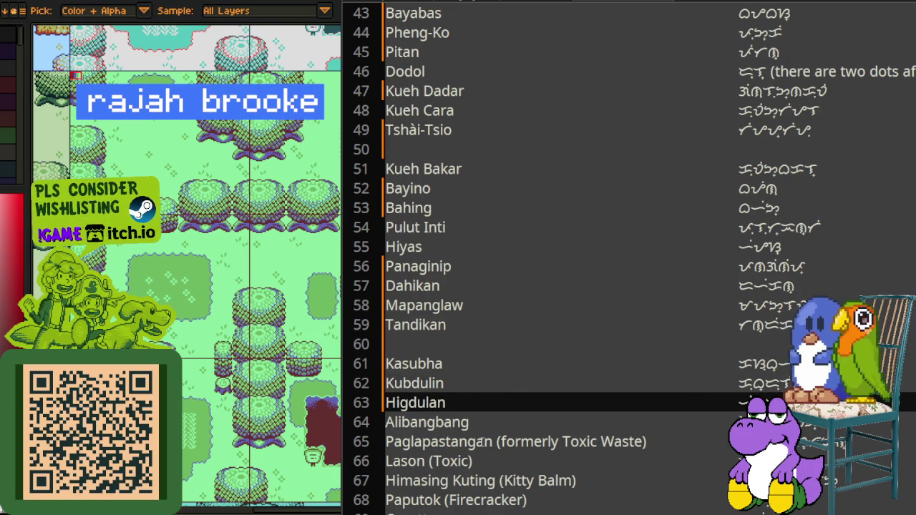
left_click_drag(495, 441, 646, 441)
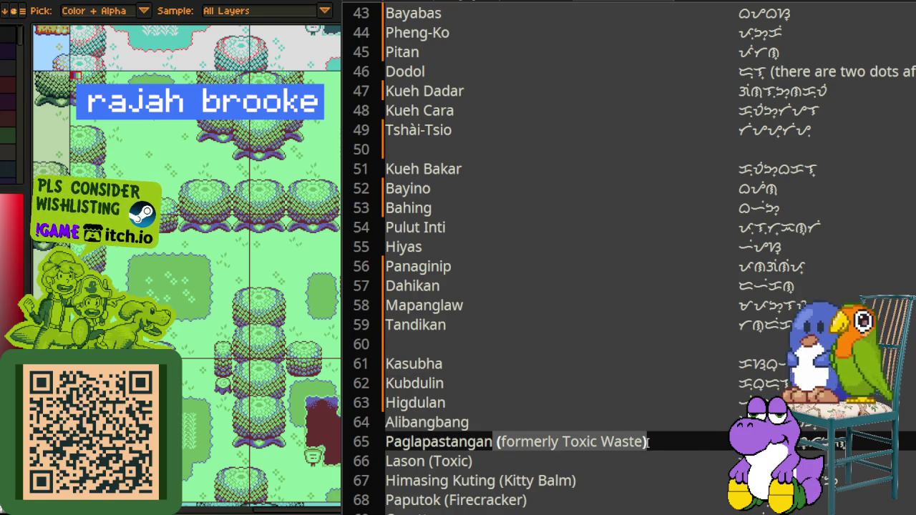
key("BackSpace")
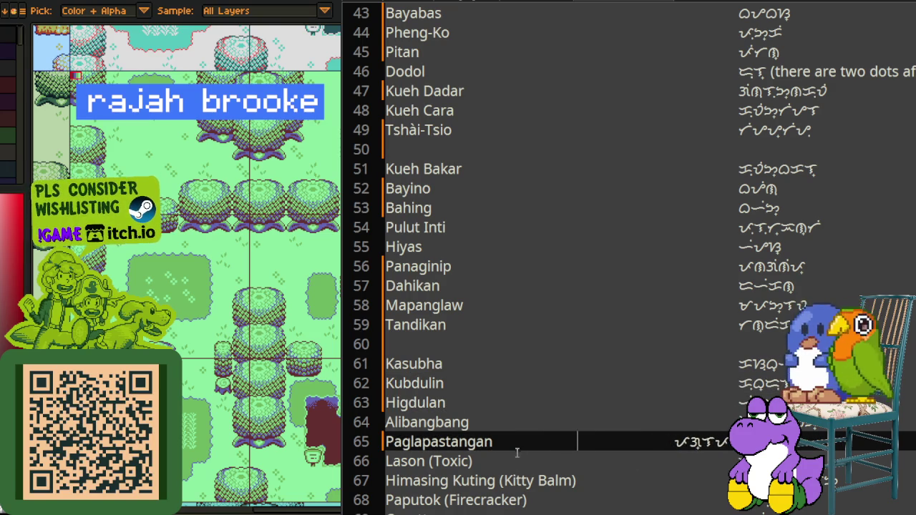
Step: Strip the Toxic, Kitty Balm and Firecracker notes from Lason, Himasing Kuting and Paputok
scroll(504, 415, "down", 2)
scroll(451, 324, "down", 1)
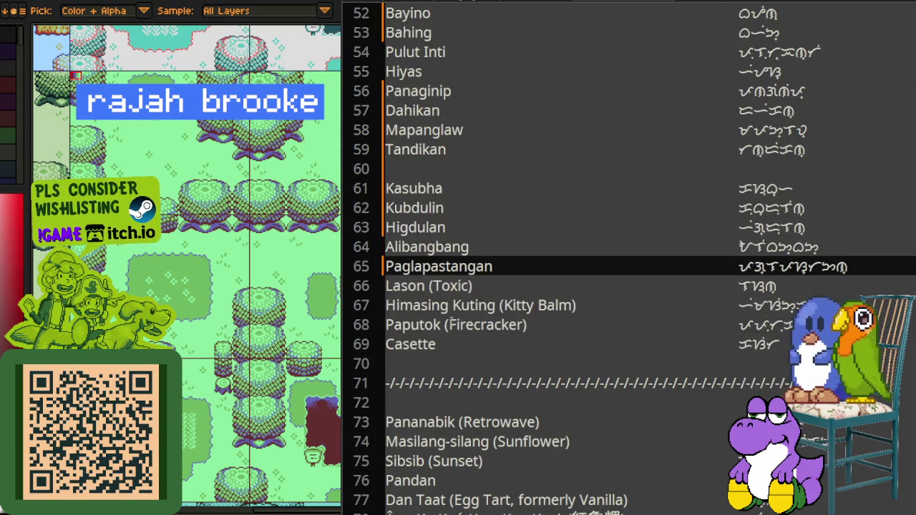
left_click(460, 285)
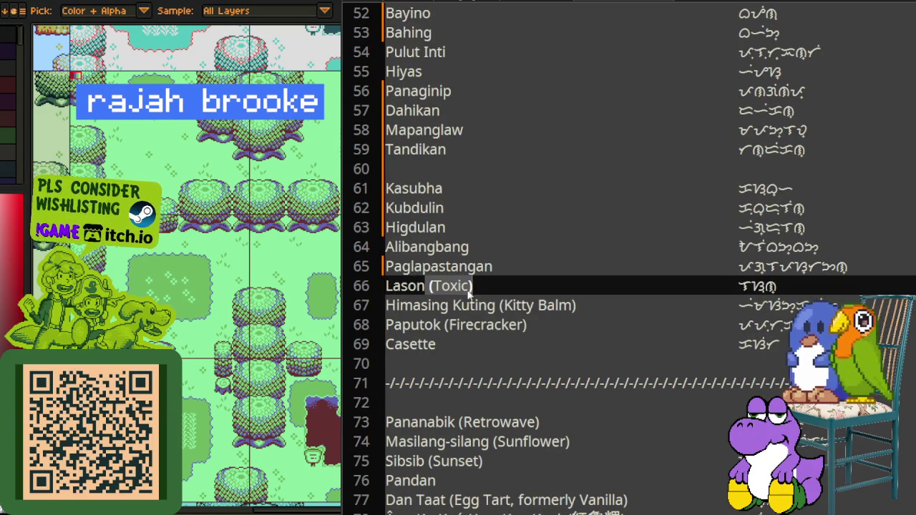
key("BackSpace")
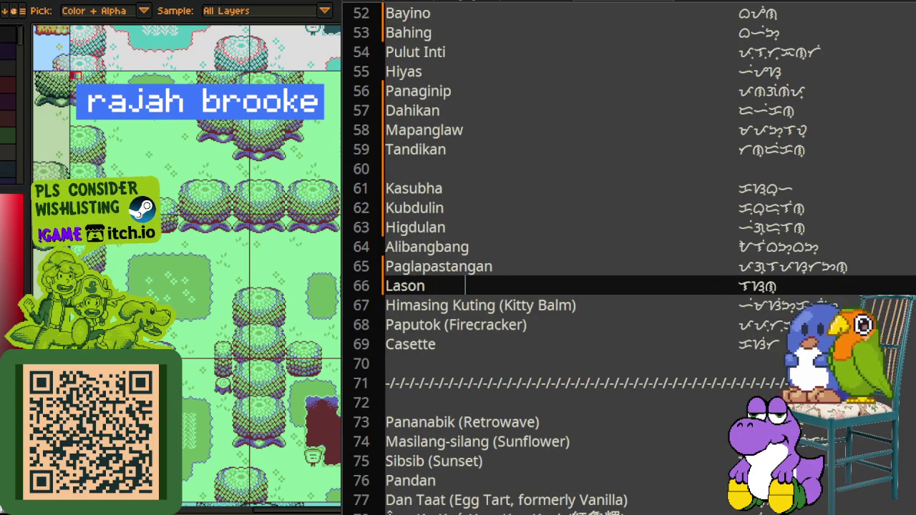
left_click_drag(500, 305, 576, 305)
key("BackSpace")
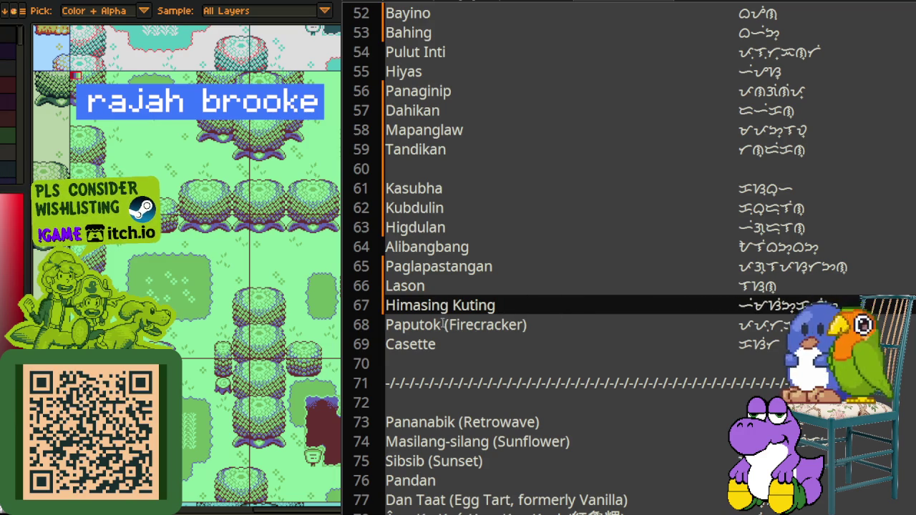
left_click_drag(444, 324, 519, 325)
key("BackSpace")
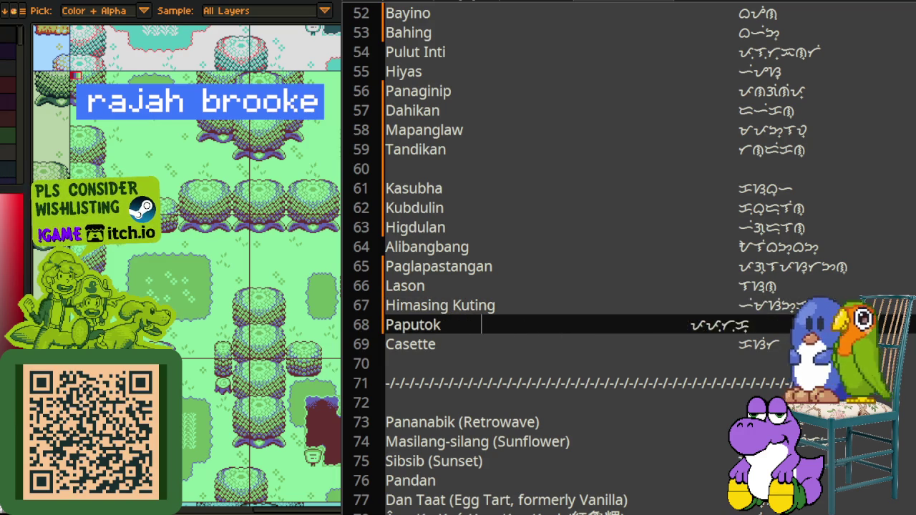
left_click(381, 383)
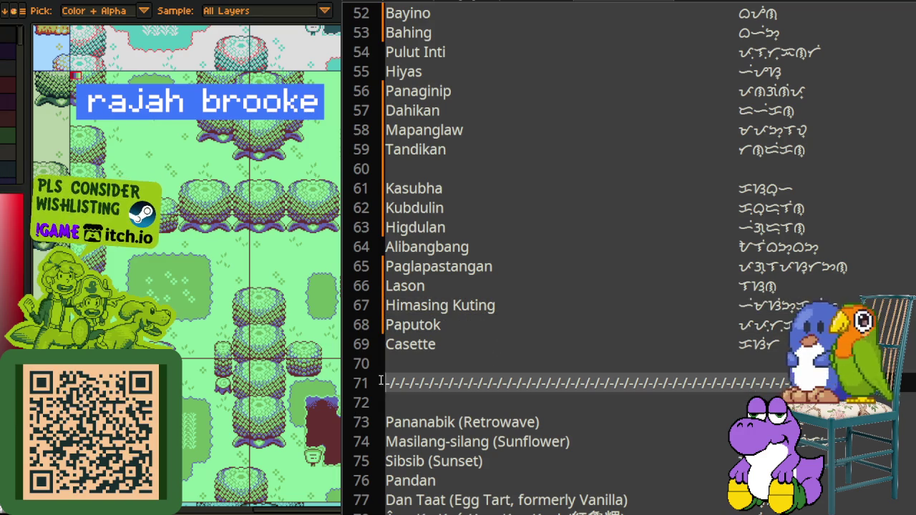
Step: Delete the dashed separator and strip the Retrowave, Sunflower, Sunset and Egg Tart notes
key("BackSpace")
key("BackSpace")
scroll(470, 317, "down", 1)
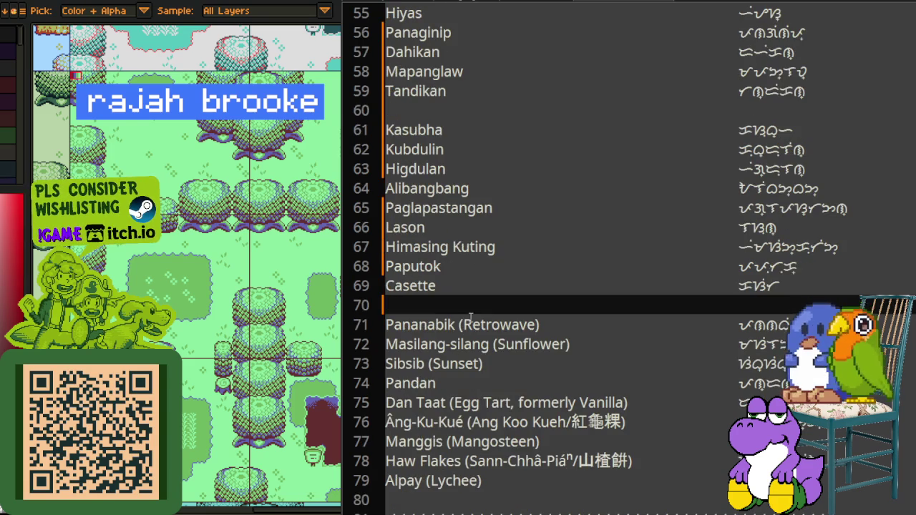
left_click_drag(459, 325, 539, 325)
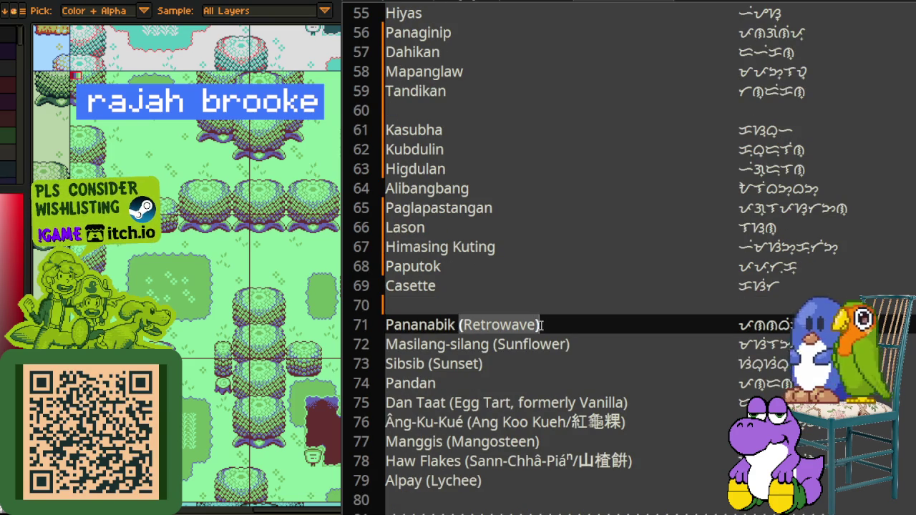
key("BackSpace")
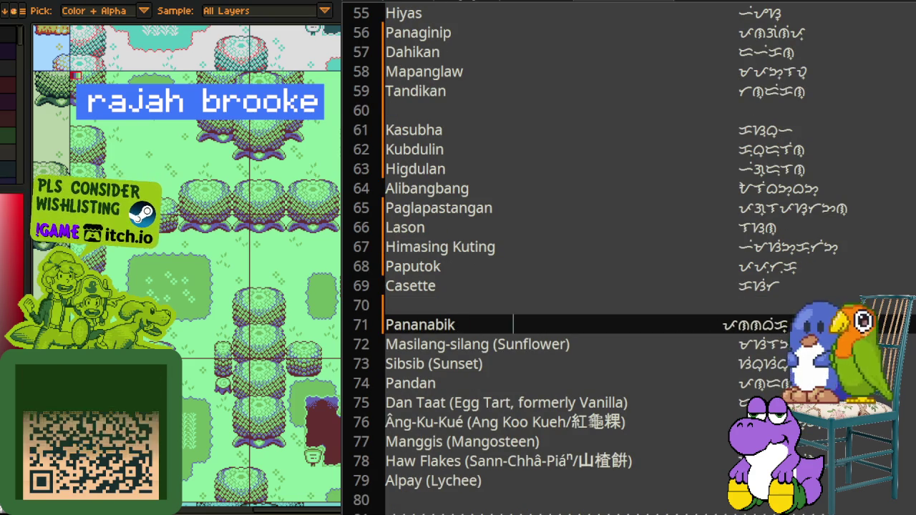
left_click_drag(493, 344, 572, 344)
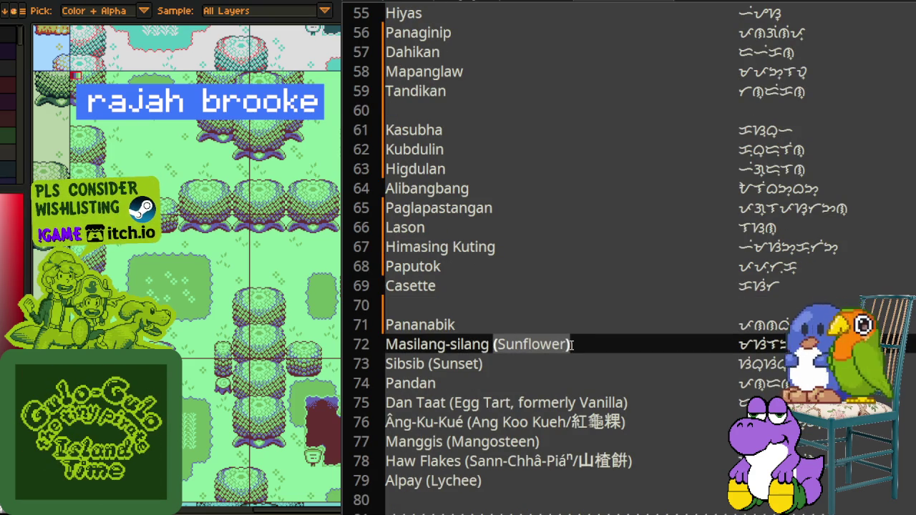
key("BackSpace")
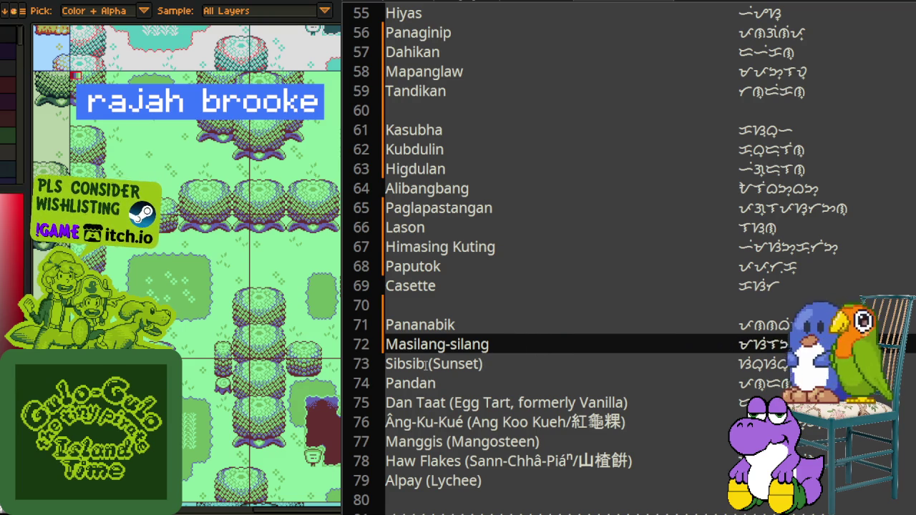
left_click_drag(427, 364, 481, 363)
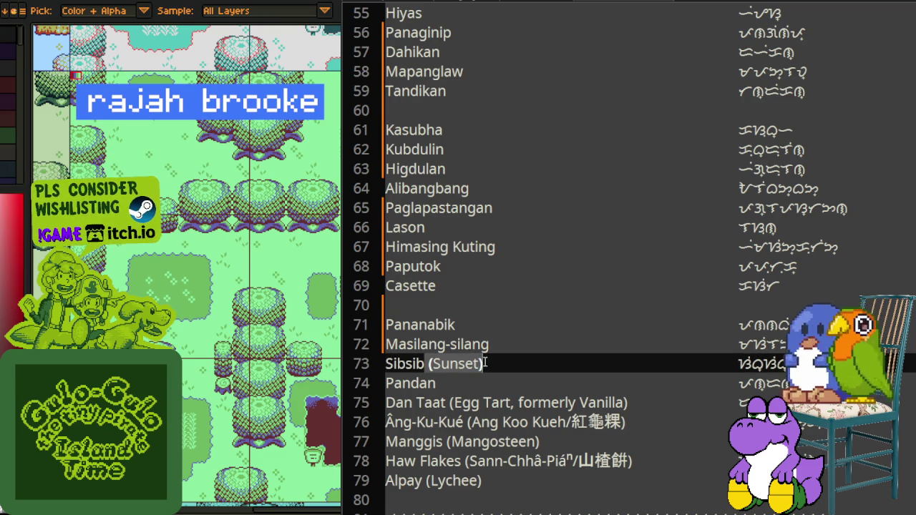
key("BackSpace")
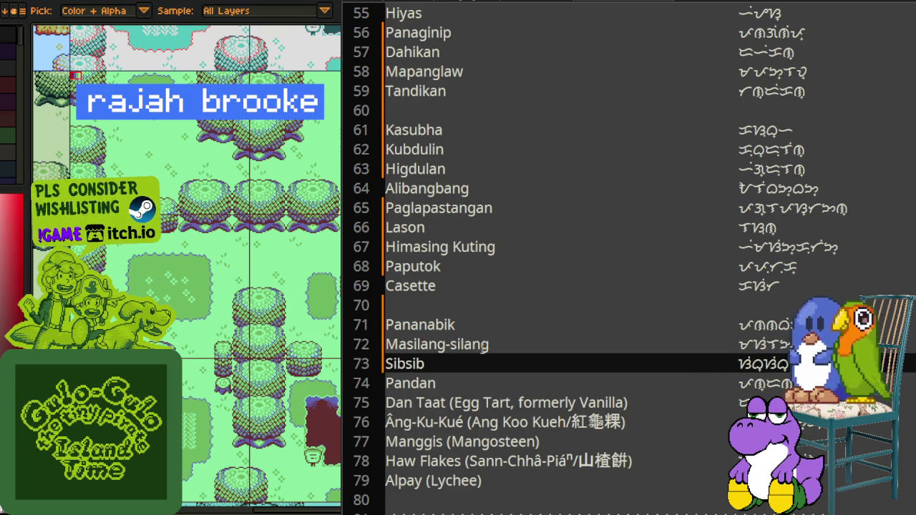
scroll(457, 379, "down", 1)
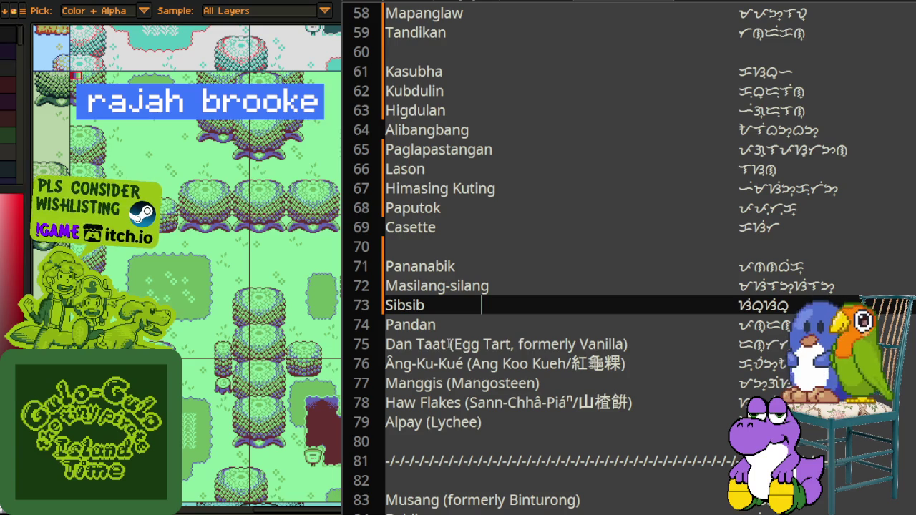
left_click_drag(449, 344, 628, 345)
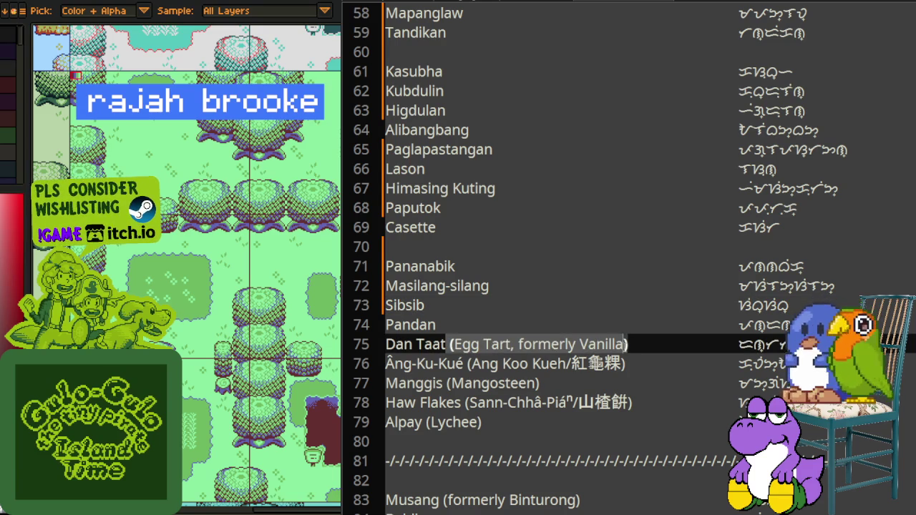
key("BackSpace")
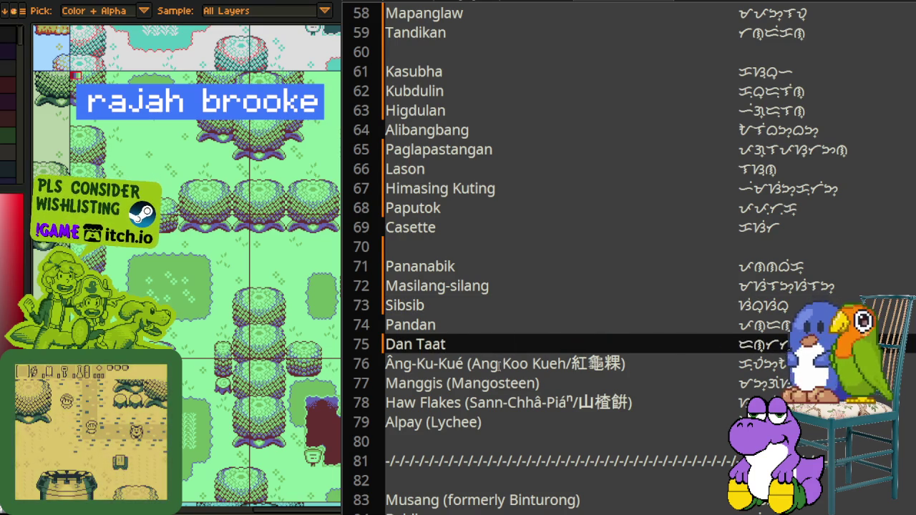
Step: Respell Âng-Ku-Kué as Ang Ku Kueh and strip the Mangosteen note from Manggis
left_click_drag(464, 364, 536, 364)
key("BackSpace")
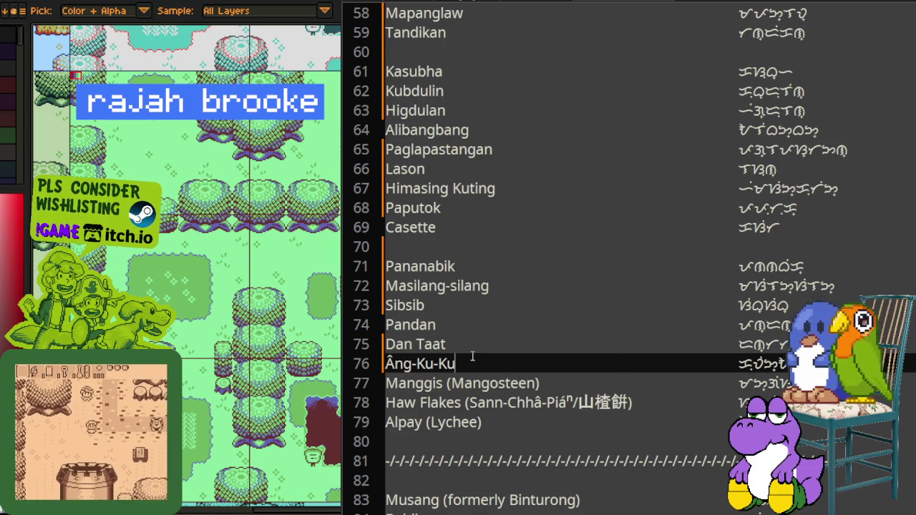
type("eh")
left_click(392, 363)
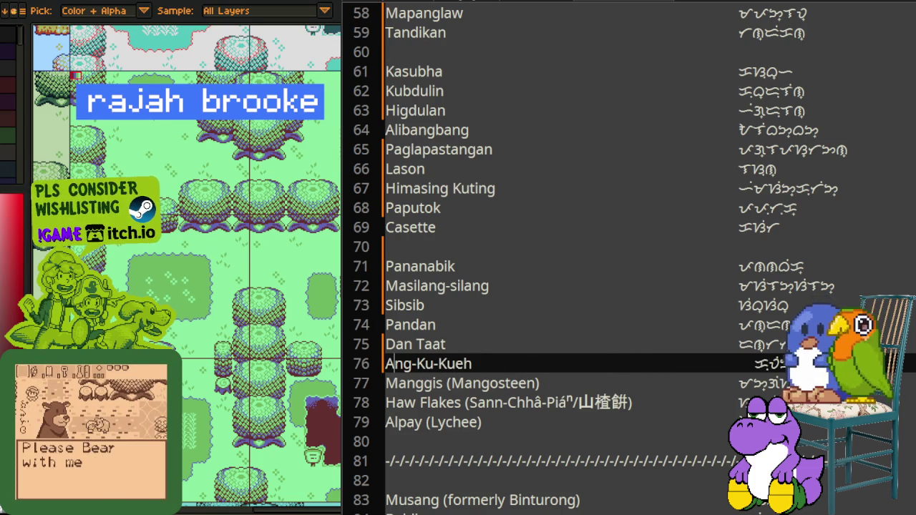
key("BackSpace")
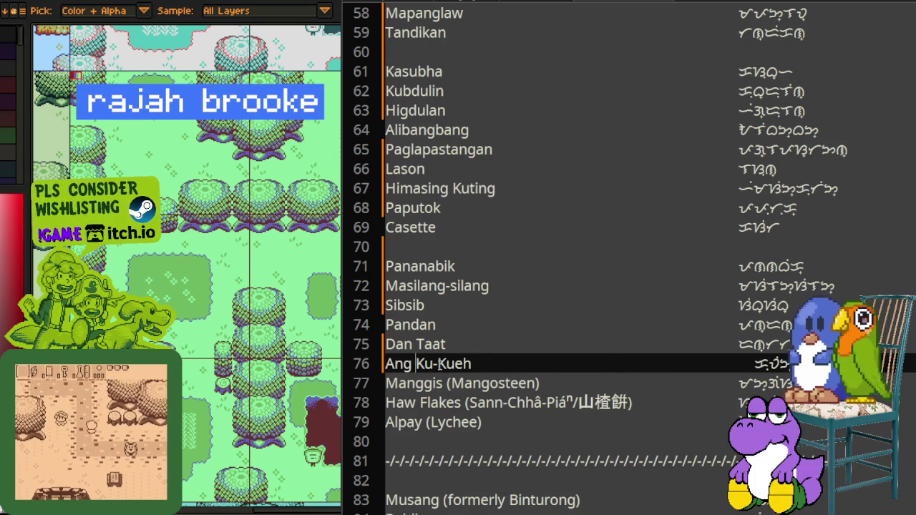
key("BackSpace")
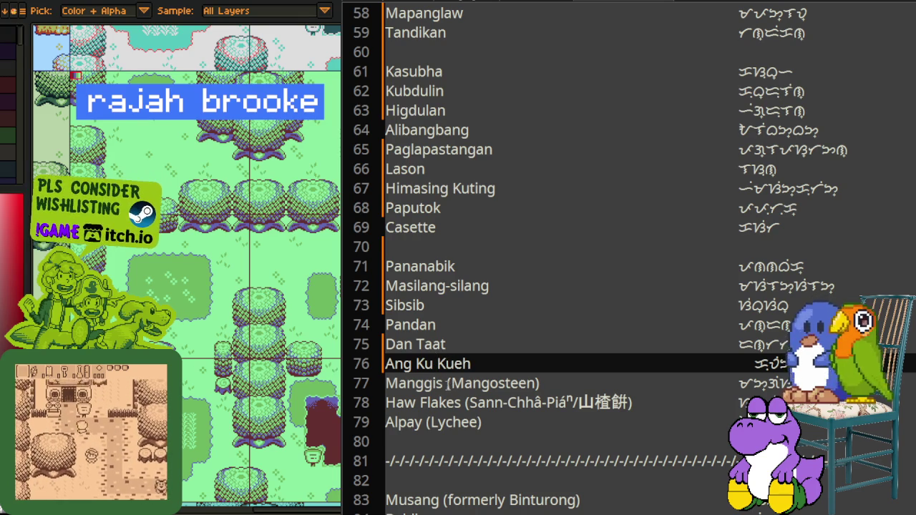
left_click_drag(449, 384, 551, 384)
key("BackSpace")
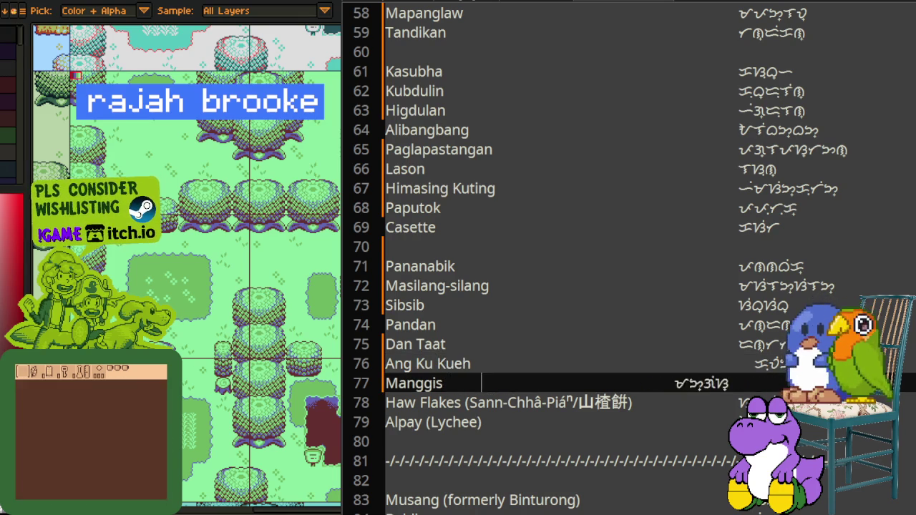
Step: Strip the Sann-Chhâ-Piáⁿ note from Haw Flakes and rename Masilang-silang to Sunflower
left_click(745, 363)
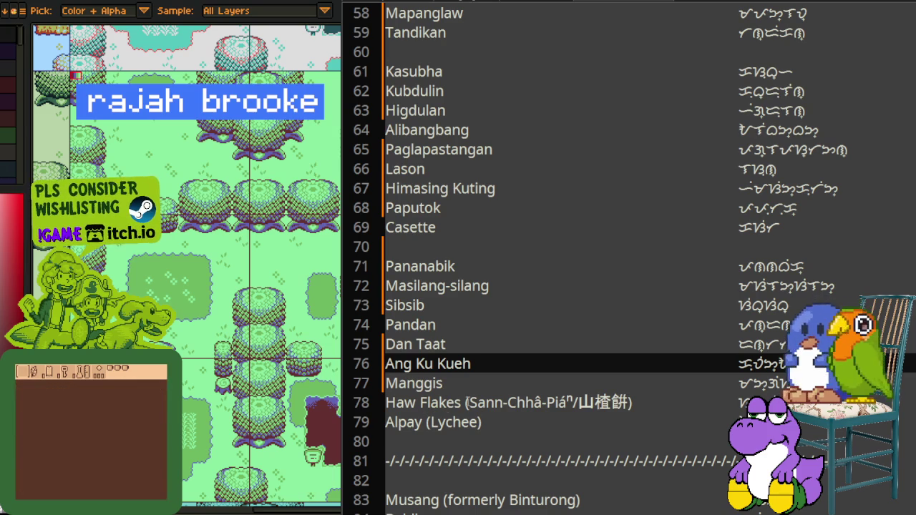
left_click_drag(461, 402, 639, 402)
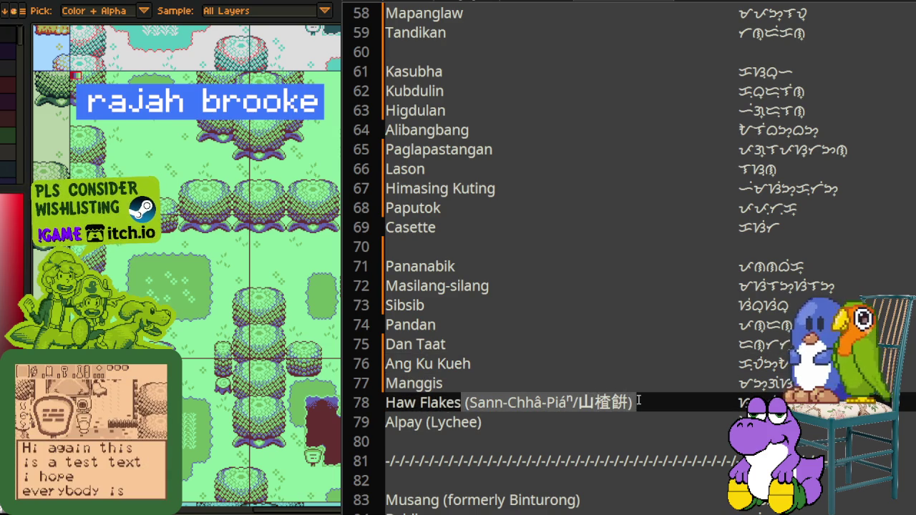
key("BackSpace")
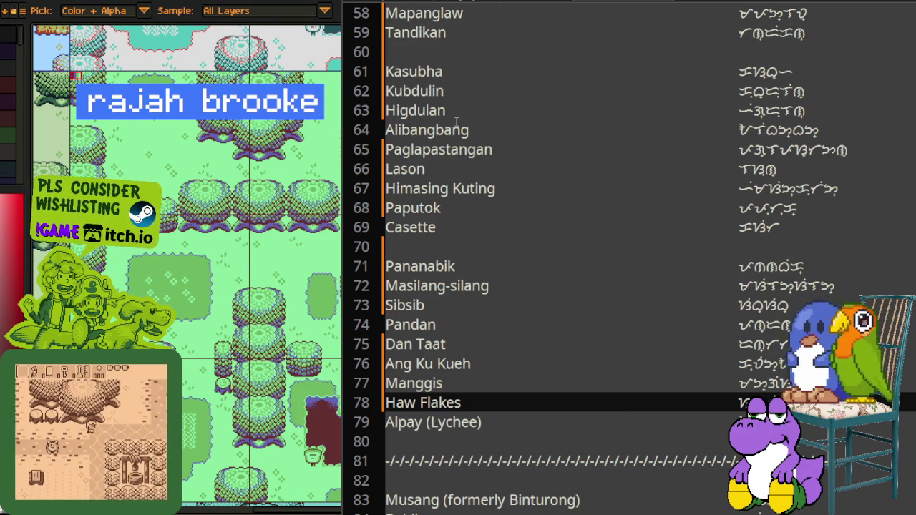
left_click_drag(493, 287, 385, 287)
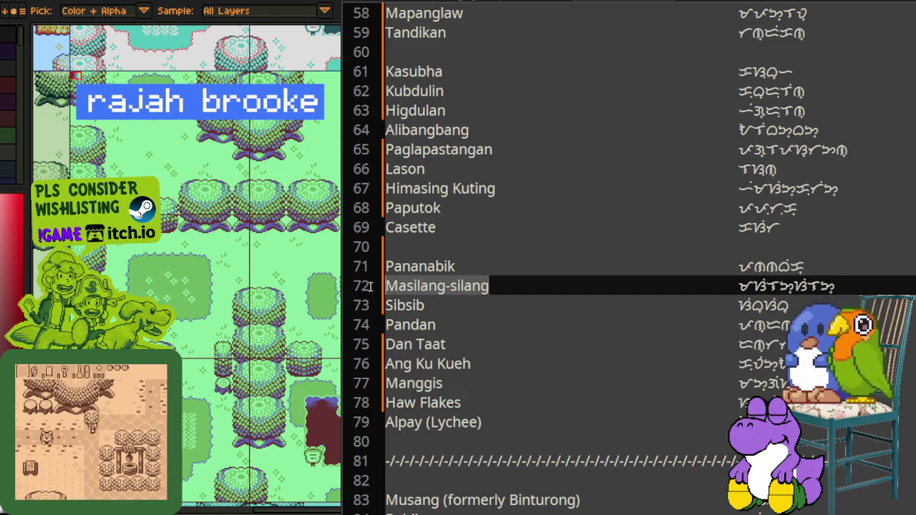
type("Sunflower")
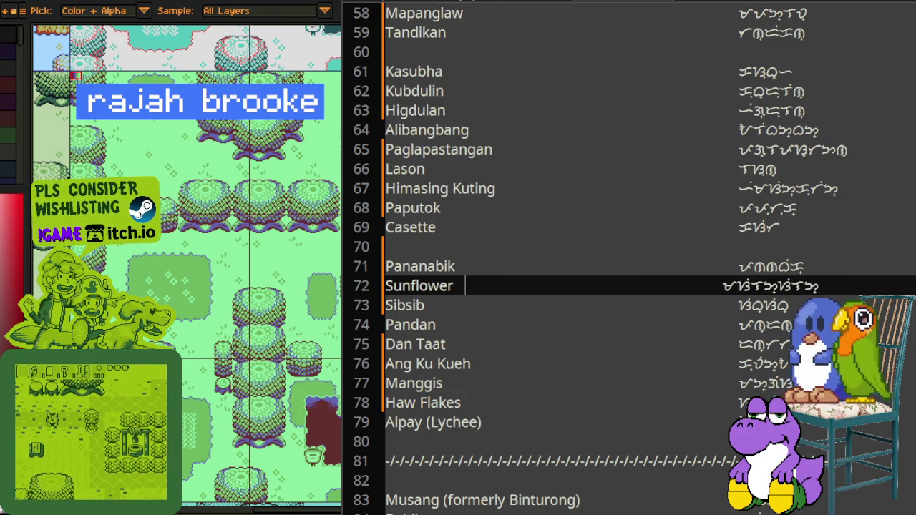
Step: Trim line 79 to just Alpay and delete the separator below line 80
scroll(440, 349, "down", 1)
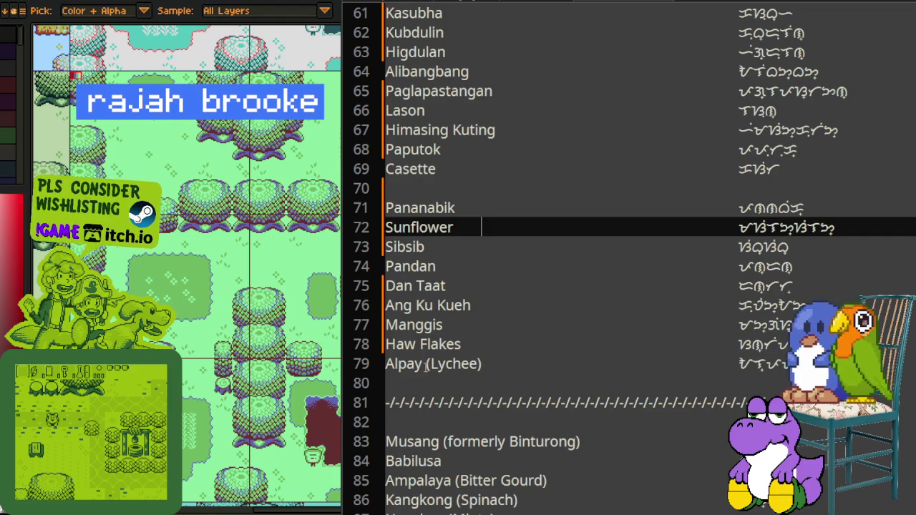
left_click_drag(424, 364, 481, 365)
key("BackSpace")
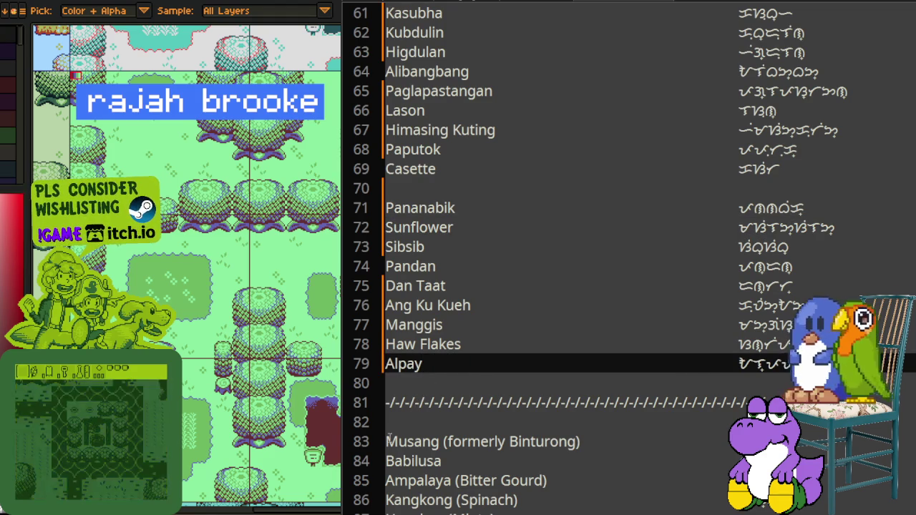
left_click(383, 387)
key("ctrl+k")
key("ctrl+k")
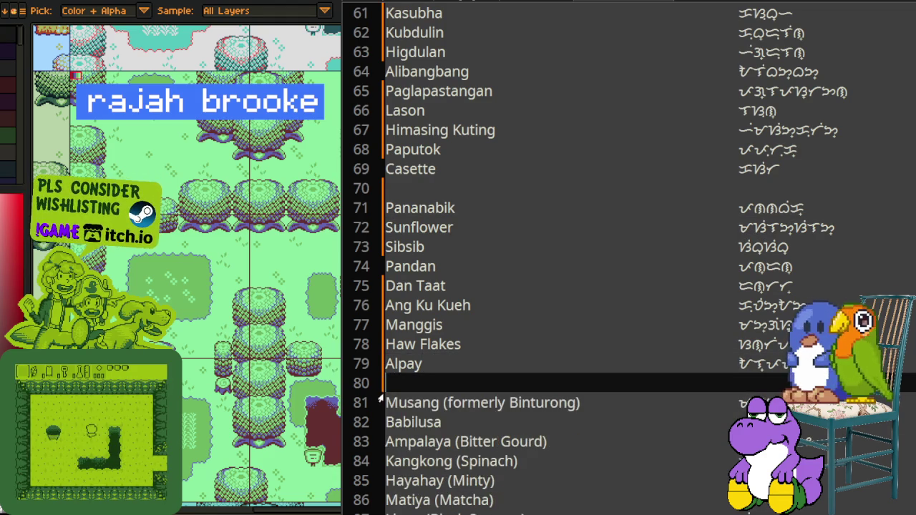
Step: Strip the Binturong and Bitter Gourd notes from Musang and Ampalaya, then undo those deletions
scroll(383, 387, "down", 3)
left_click_drag(441, 224, 587, 227)
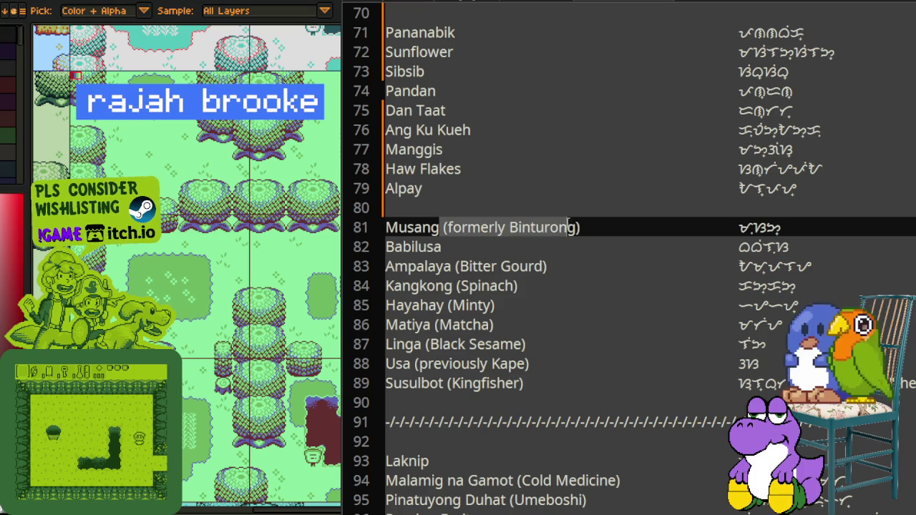
key("BackSpace")
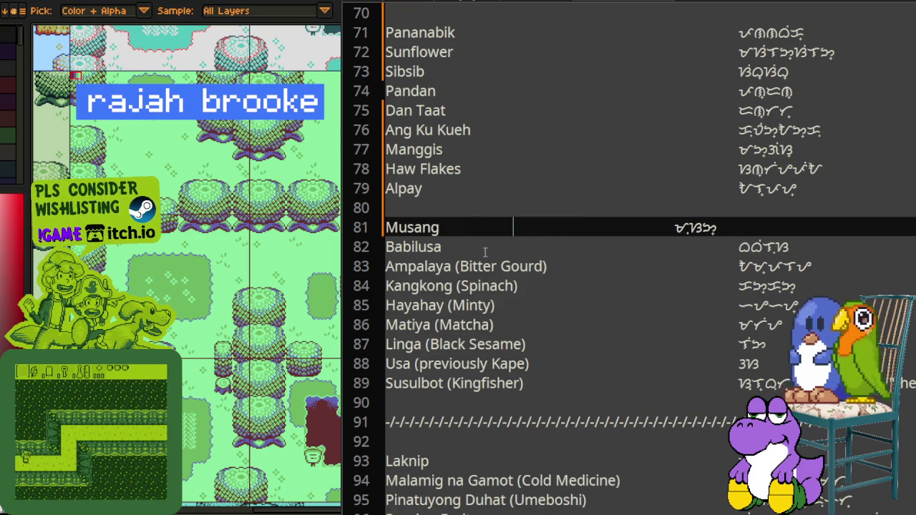
left_click_drag(453, 267, 551, 266)
key("ctrl+c")
key("BackSpace")
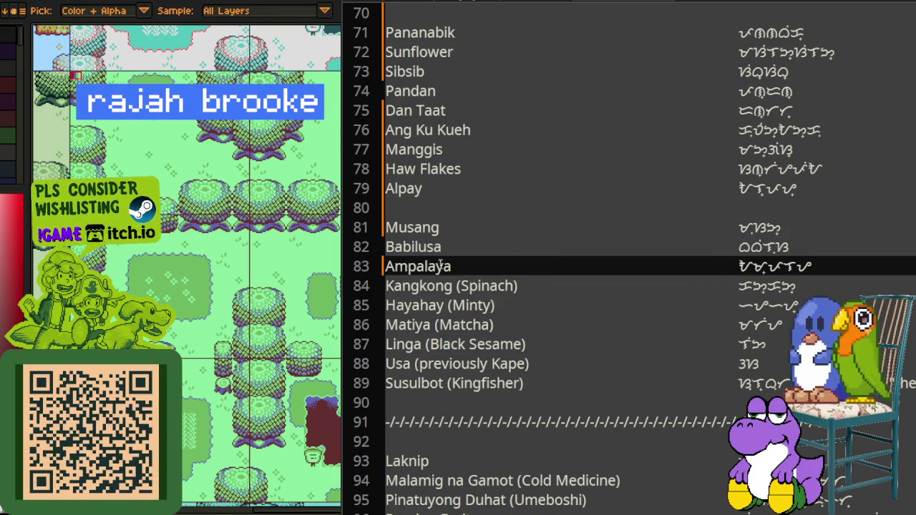
left_click_drag(456, 285, 519, 286)
key("BackSpace")
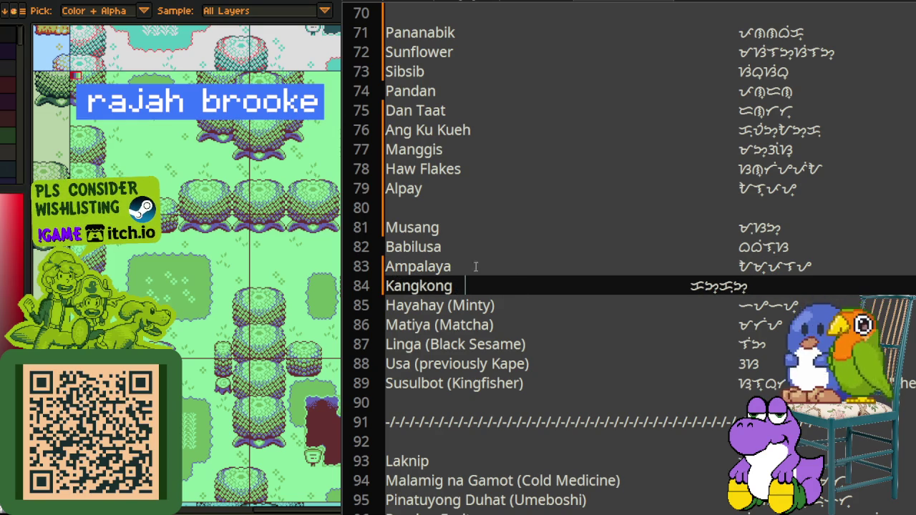
key("ctrl+z")
left_click(471, 266)
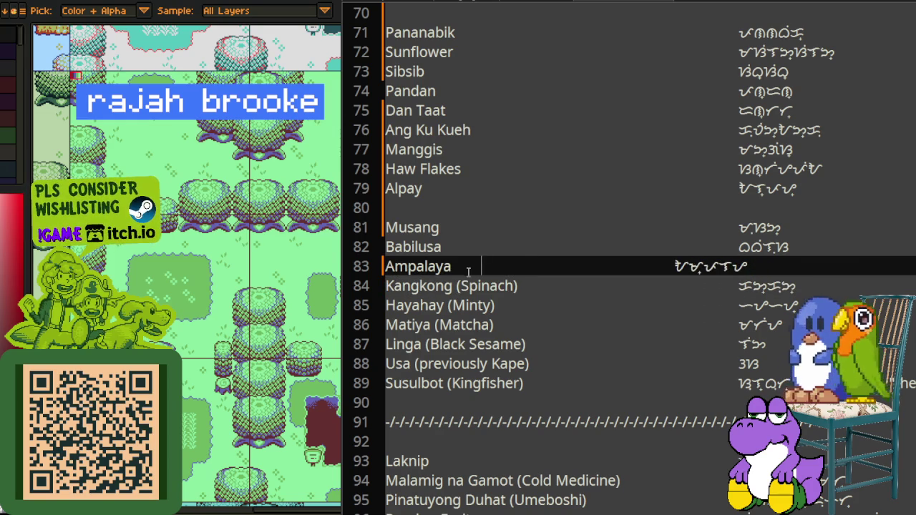
key("ctrl+v")
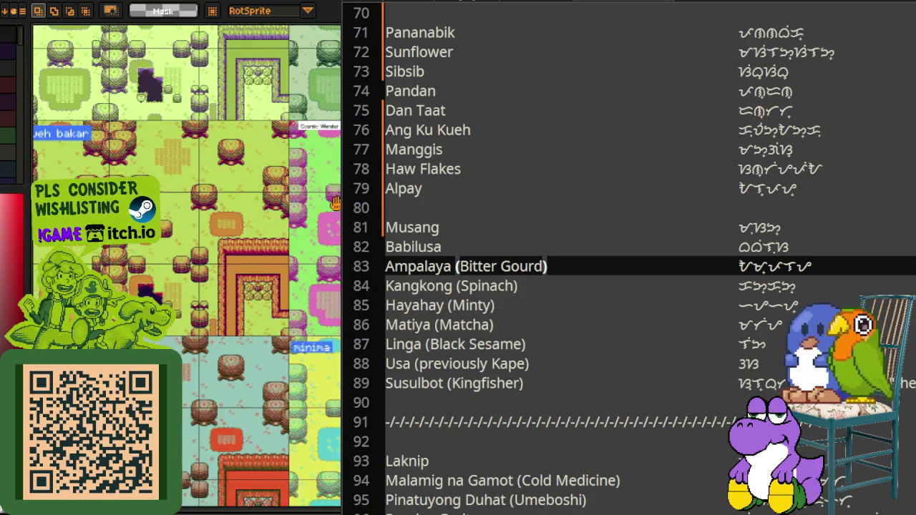
Step: Re-delete (Bitter Gourd) and strip the Spinach, Minty and Matcha notes from Kangkong, Hayahay, Matiya
key("alt")
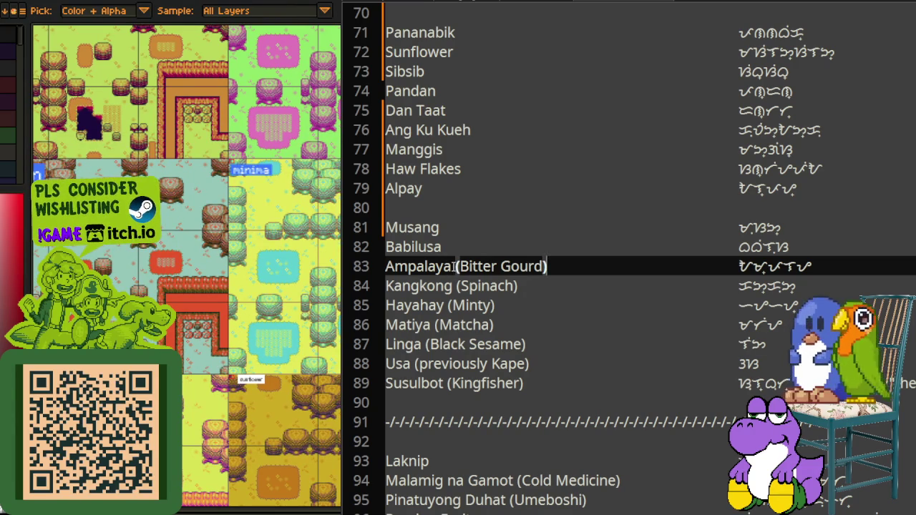
left_click_drag(452, 266, 547, 266)
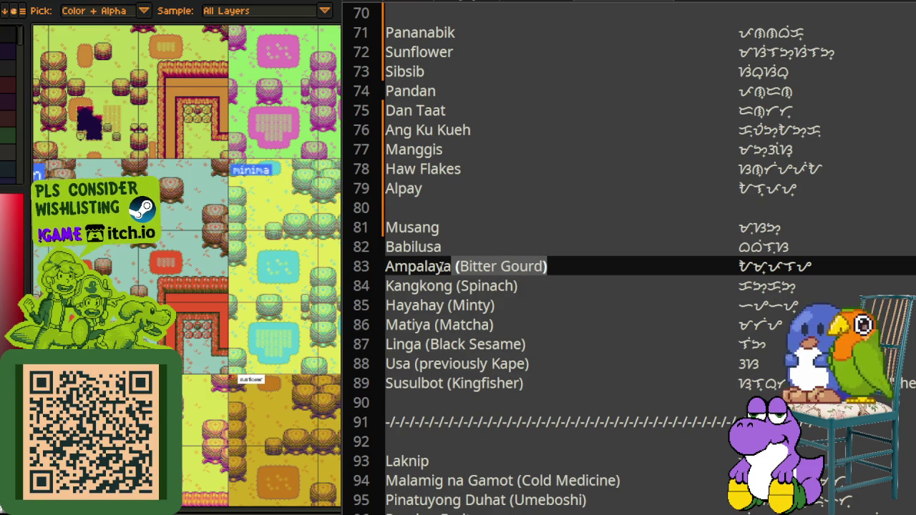
key("BackSpace")
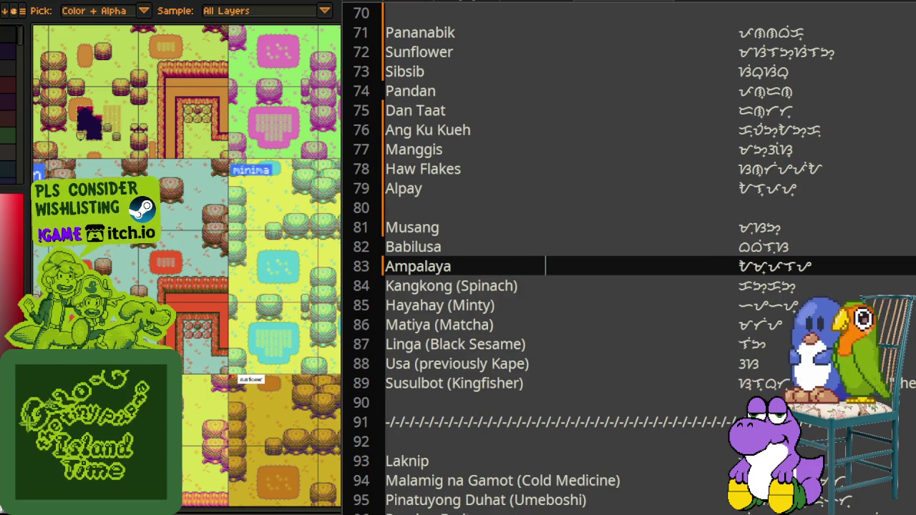
left_click_drag(456, 285, 507, 285)
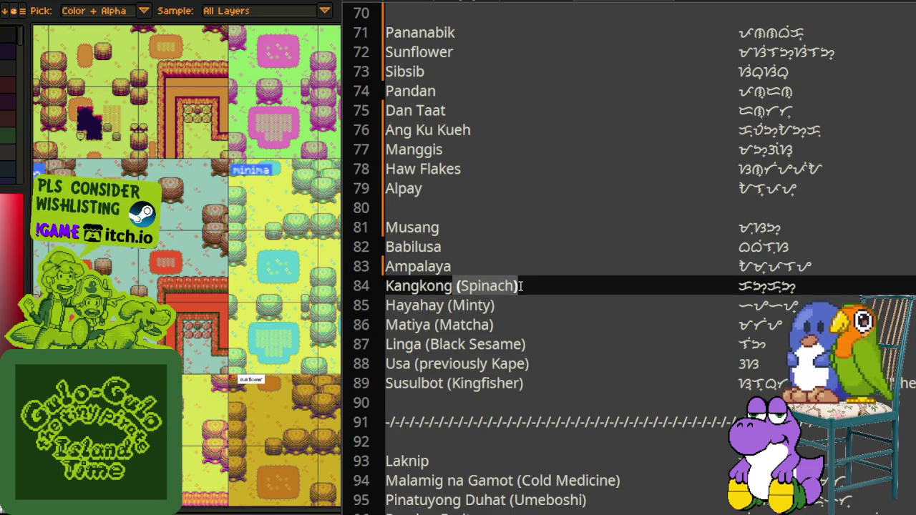
key("BackSpace")
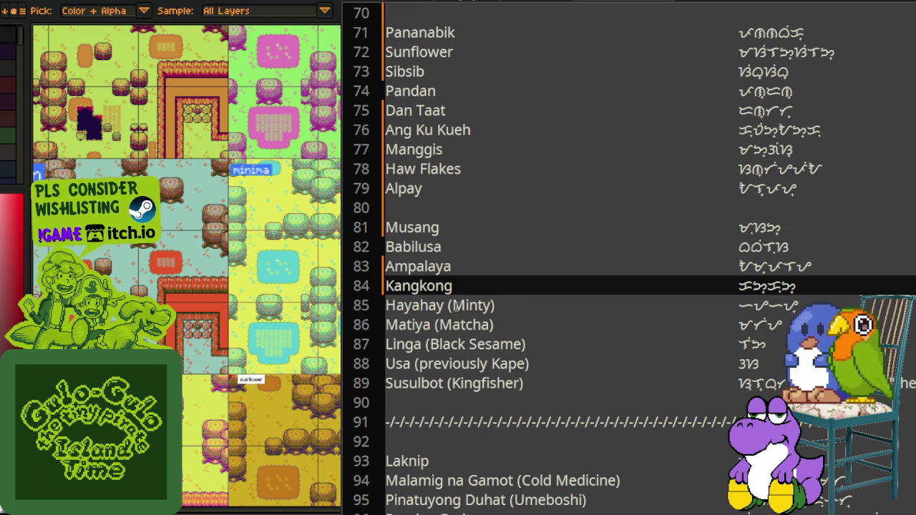
left_click_drag(444, 305, 494, 305)
key("BackSpace")
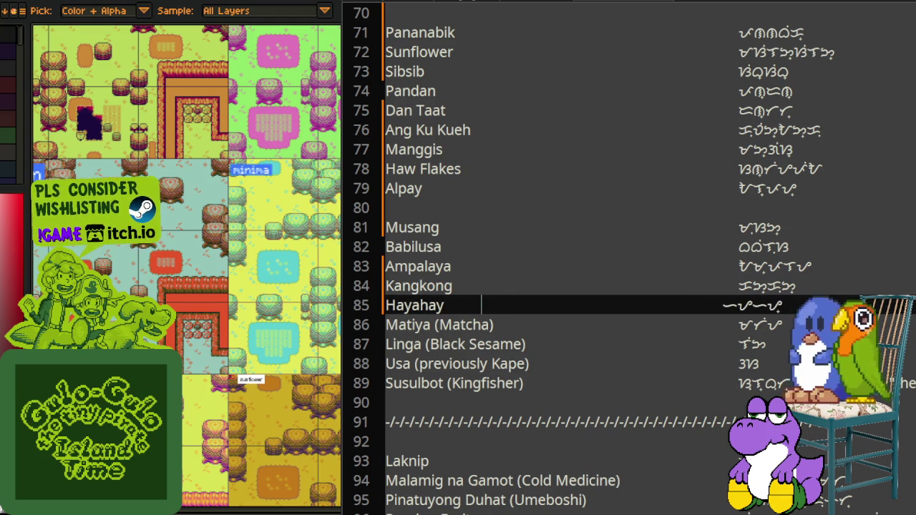
left_click_drag(432, 325, 500, 324)
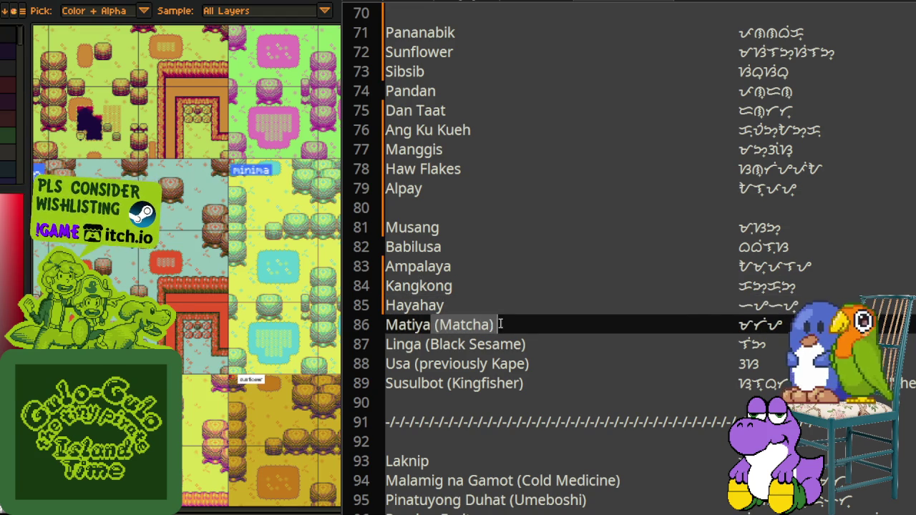
key("BackSpace")
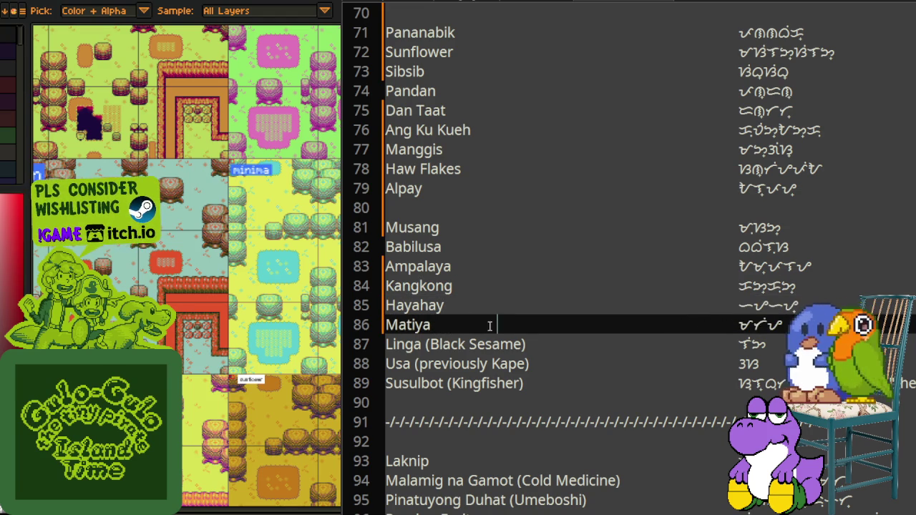
Step: Strip the Black Sesame, previously Kape and Kingfisher notes from Linga, Usa and Susulbot
left_click_drag(422, 344, 519, 342)
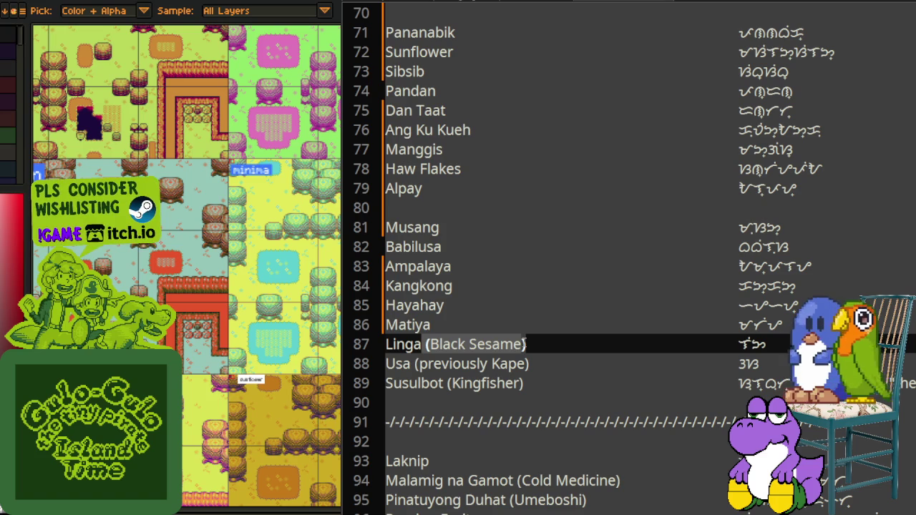
key("BackSpace")
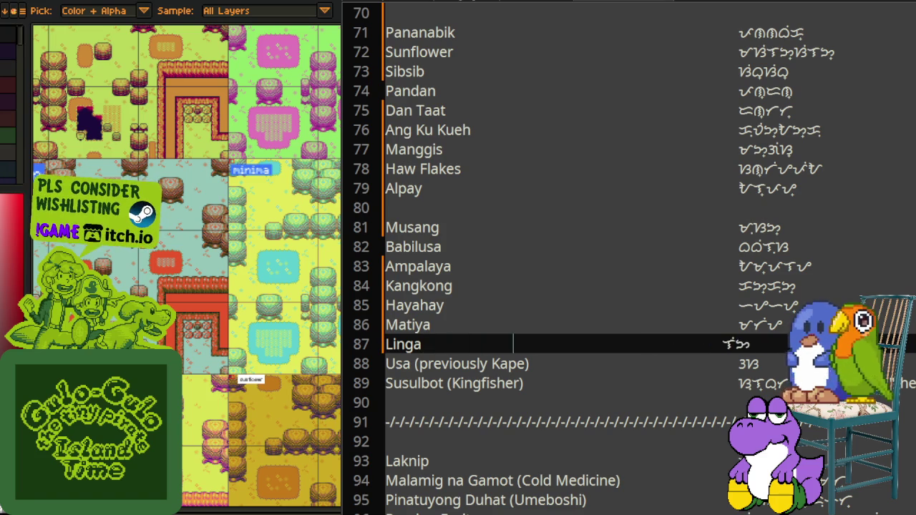
left_click_drag(415, 364, 532, 364)
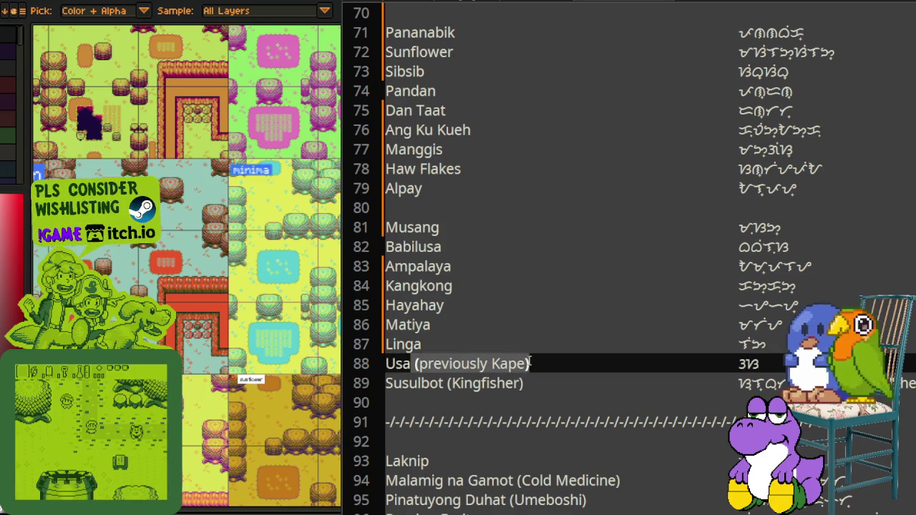
key("BackSpace")
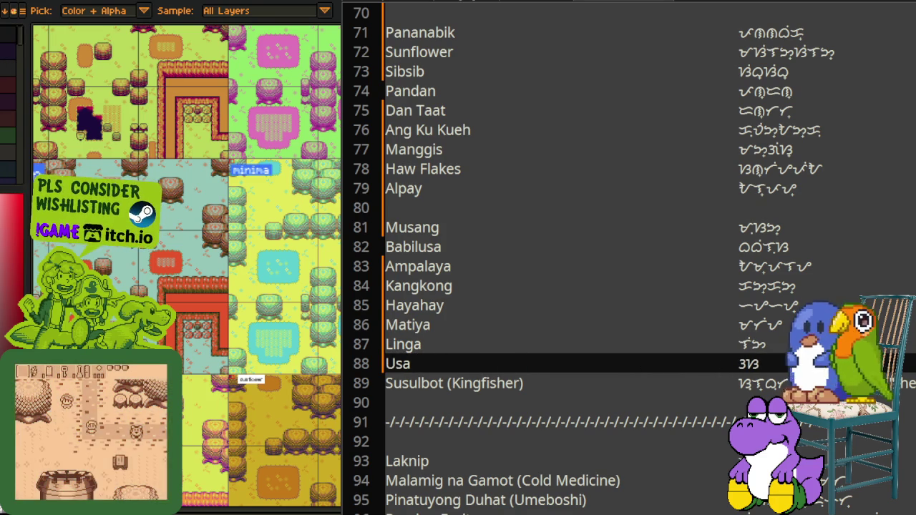
left_click_drag(448, 383, 525, 383)
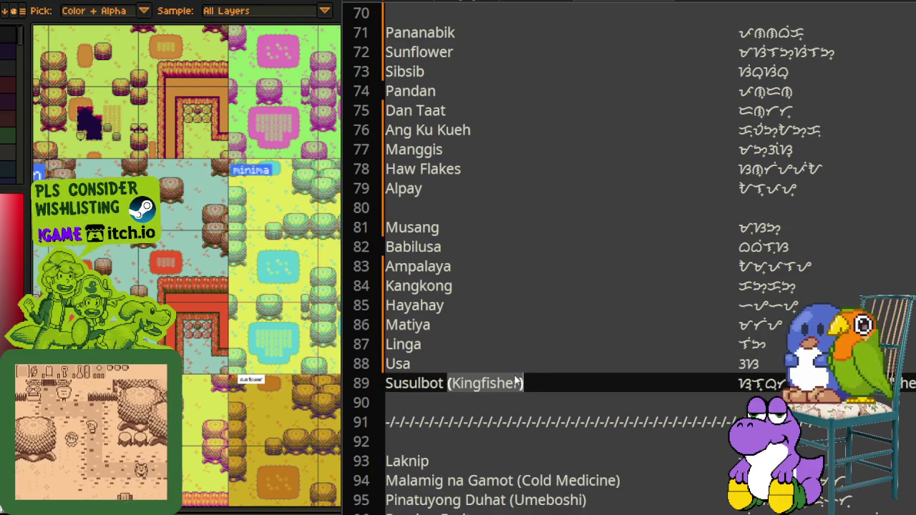
key("BackSpace")
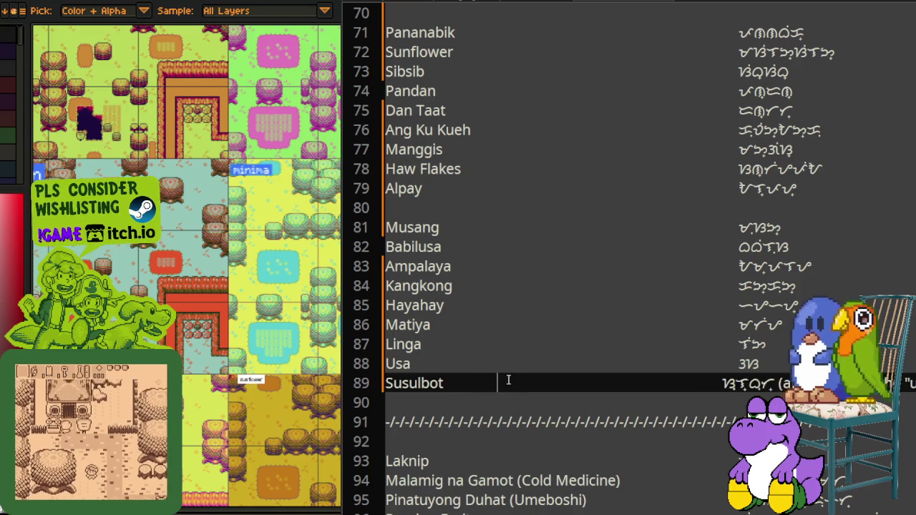
scroll(395, 358, "down", 2)
Step: Delete the line 91 separator and strip the Cold Medicine and Umeboshi notes
triple_click(400, 305)
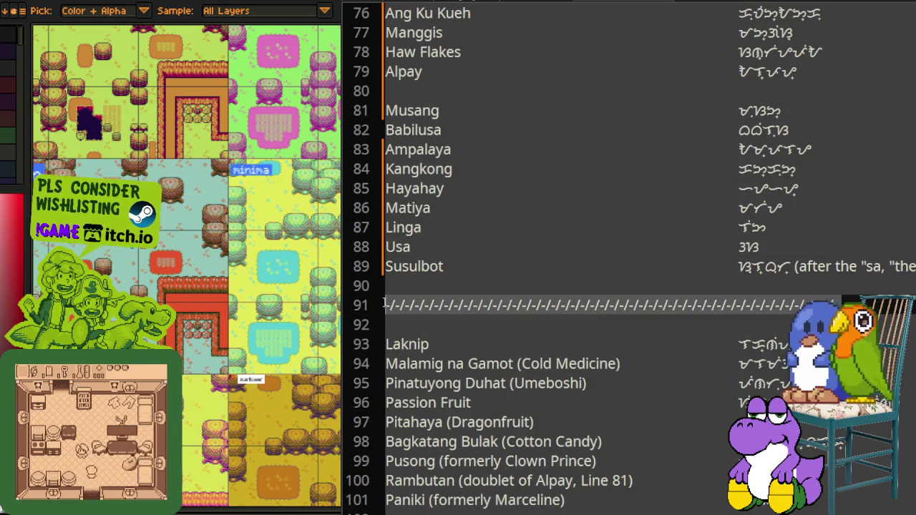
key("BackSpace")
key("BackSpace")
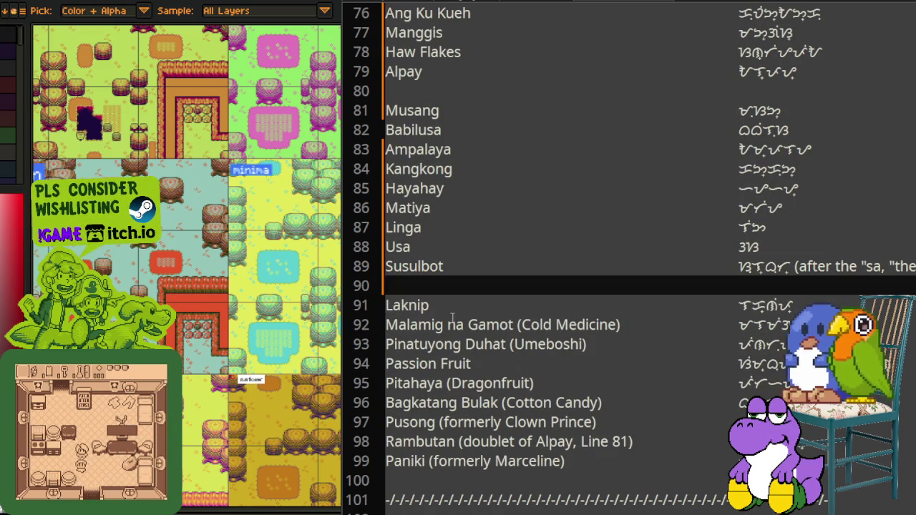
left_click_drag(515, 324, 621, 325)
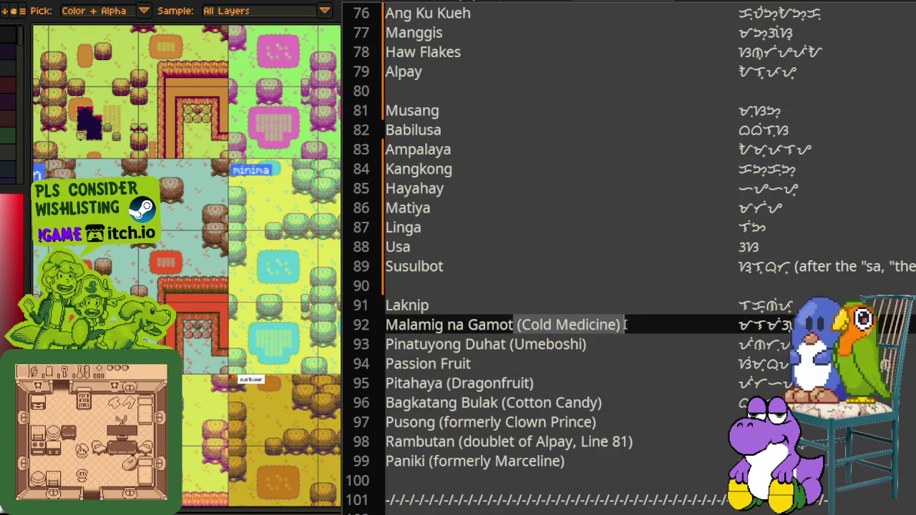
key("BackSpace")
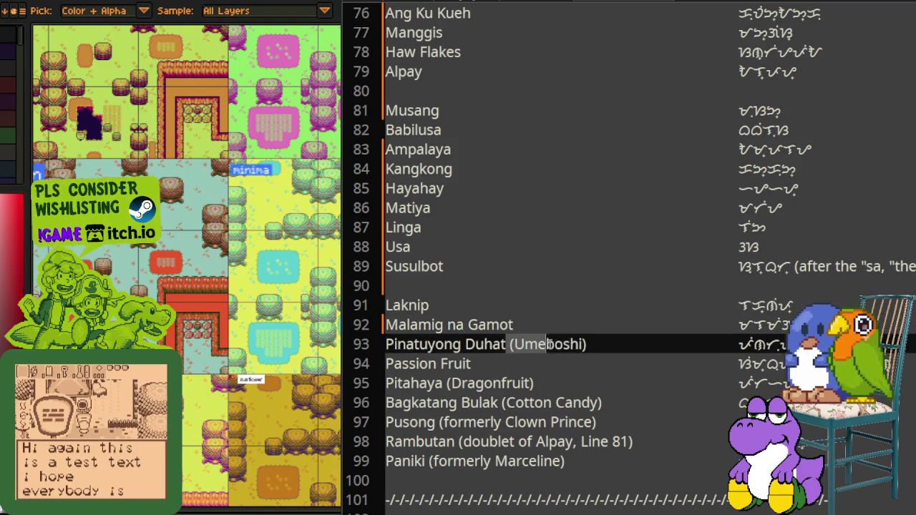
left_click_drag(506, 344, 591, 345)
key("BackSpace")
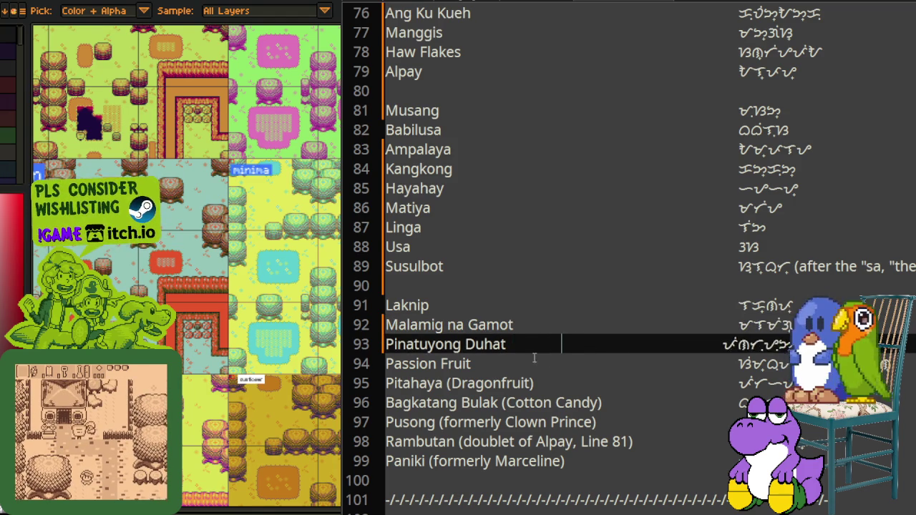
Step: Strip the Dragonfruit, Cotton Candy and Clown Prince notes from Pitahaya, Bagkatang Bulak and Pusong
left_click_drag(446, 383, 535, 383)
key("BackSpace")
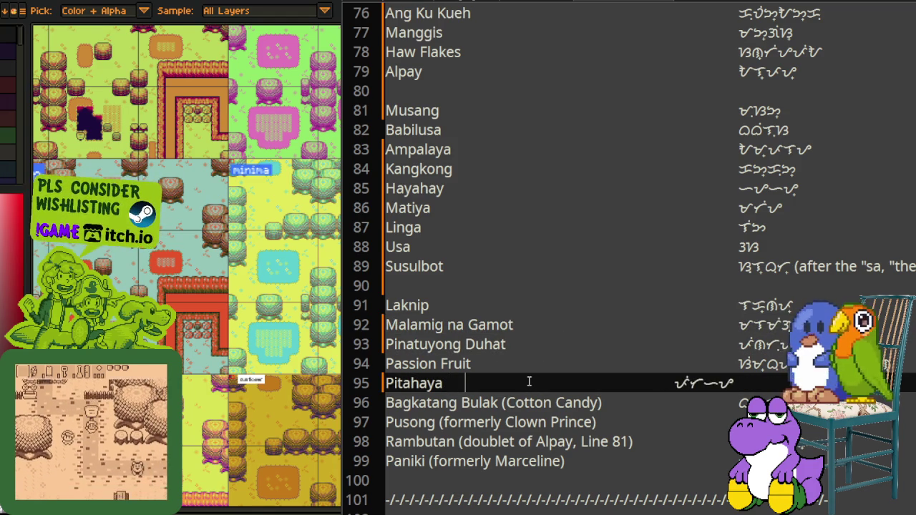
left_click_drag(501, 402, 603, 402)
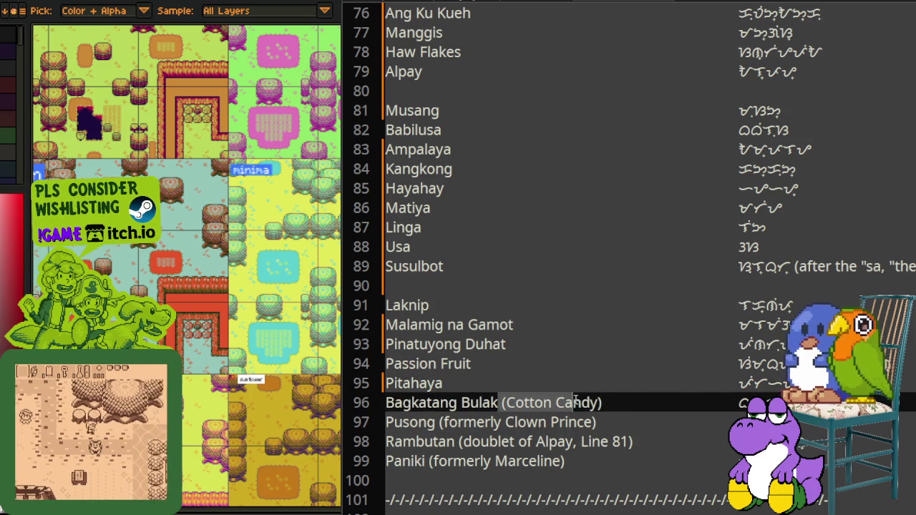
key("BackSpace")
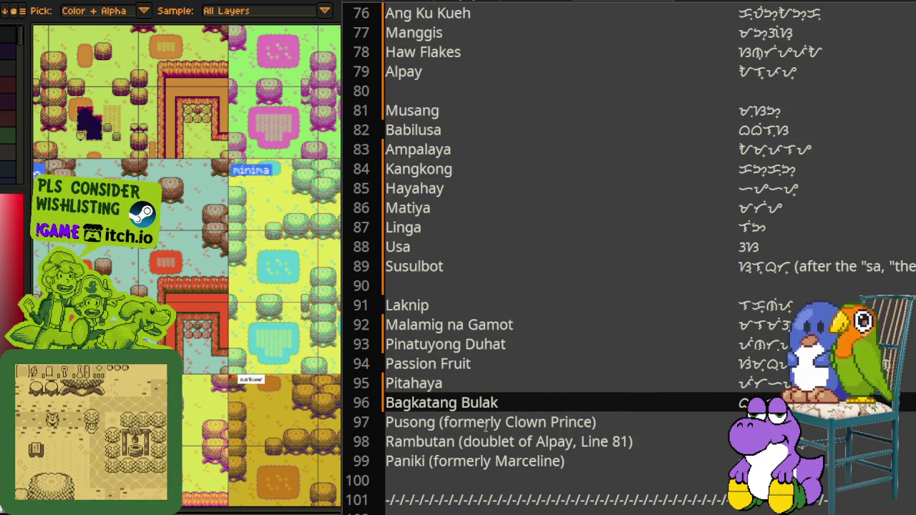
left_click_drag(438, 422, 597, 423)
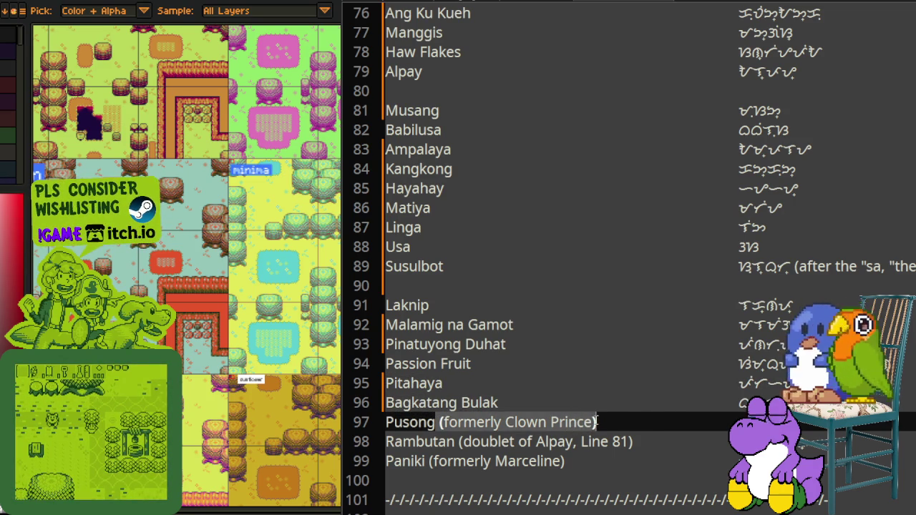
key("BackSpace")
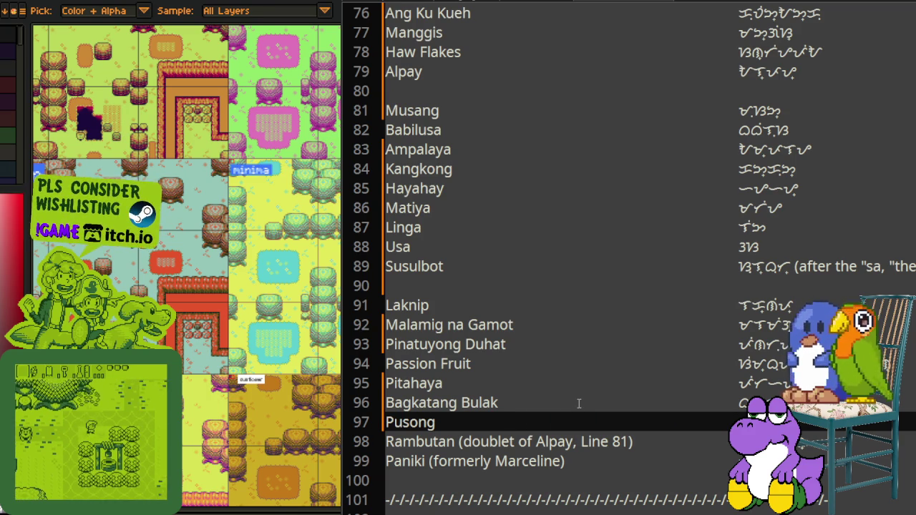
scroll(501, 357, "down", 1)
scroll(462, 324, "down", 1)
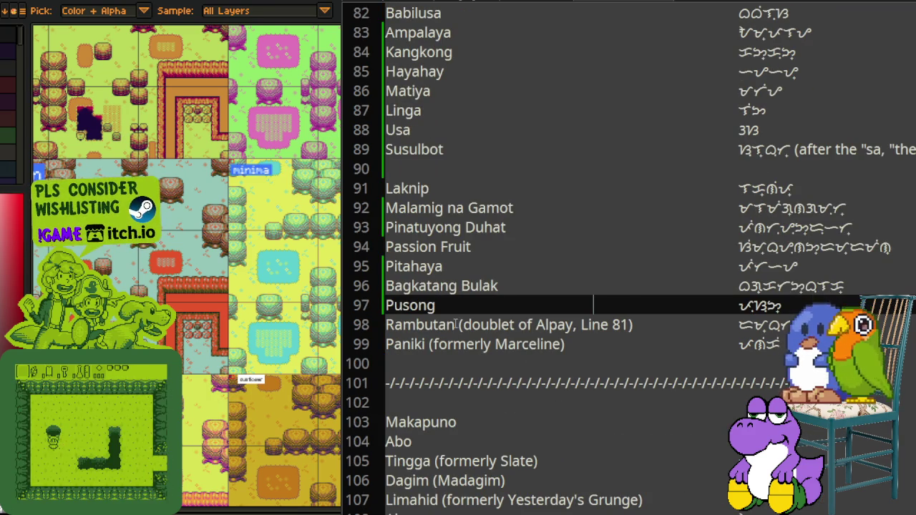
Step: Delete Rambutan's doublet note on line 98 and tab its Baybayin back into the column
left_click_drag(459, 324, 637, 324)
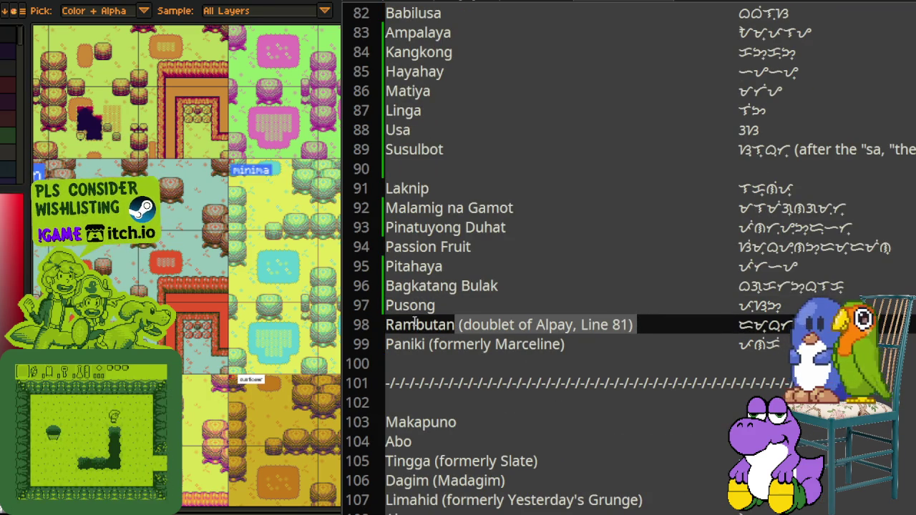
scroll(418, 325, "up", 2)
scroll(429, 307, "up", 1)
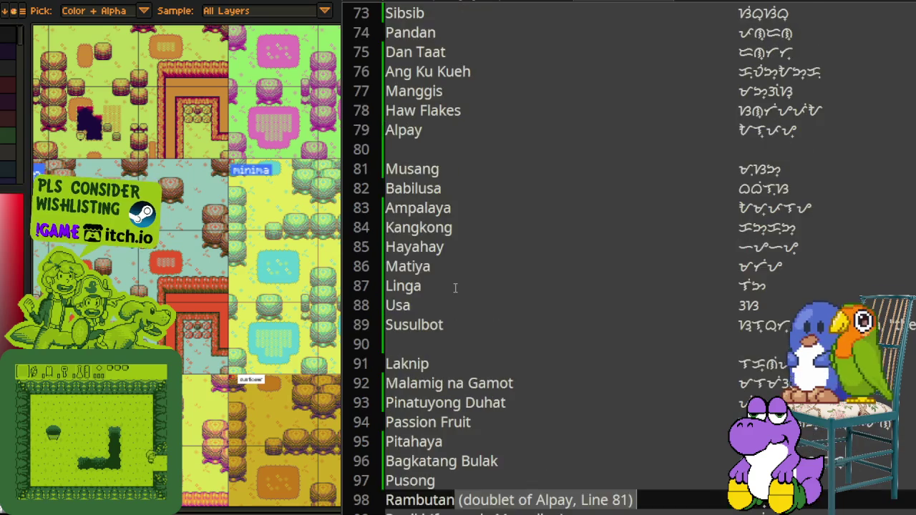
scroll(444, 294, "down", 2)
scroll(447, 287, "up", 3)
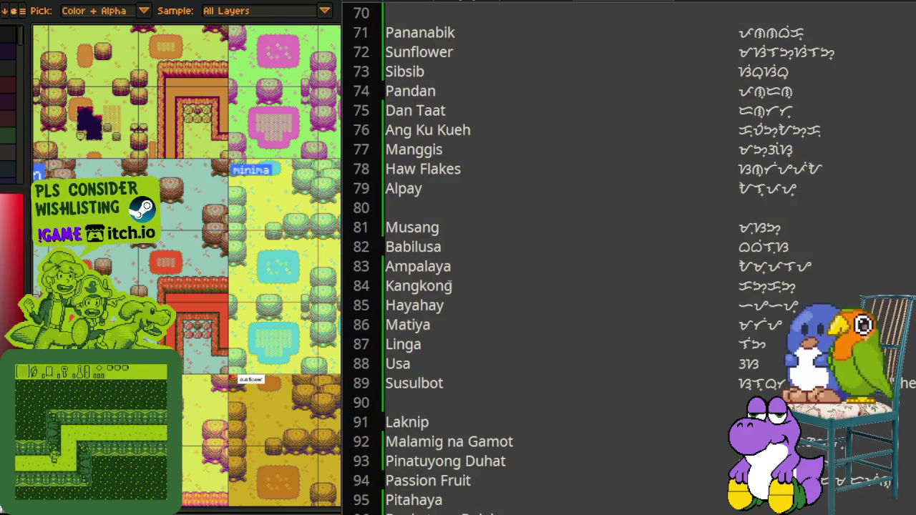
scroll(433, 286, "down", 1)
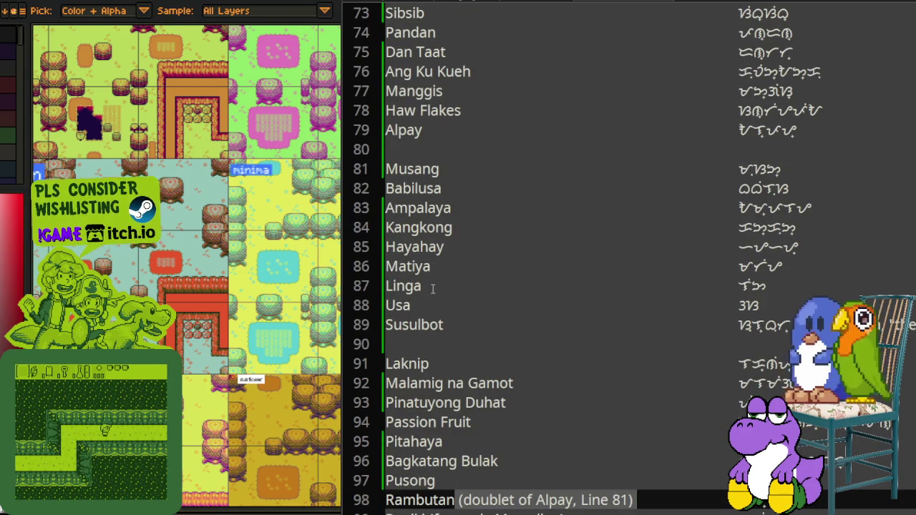
scroll(433, 289, "down", 1)
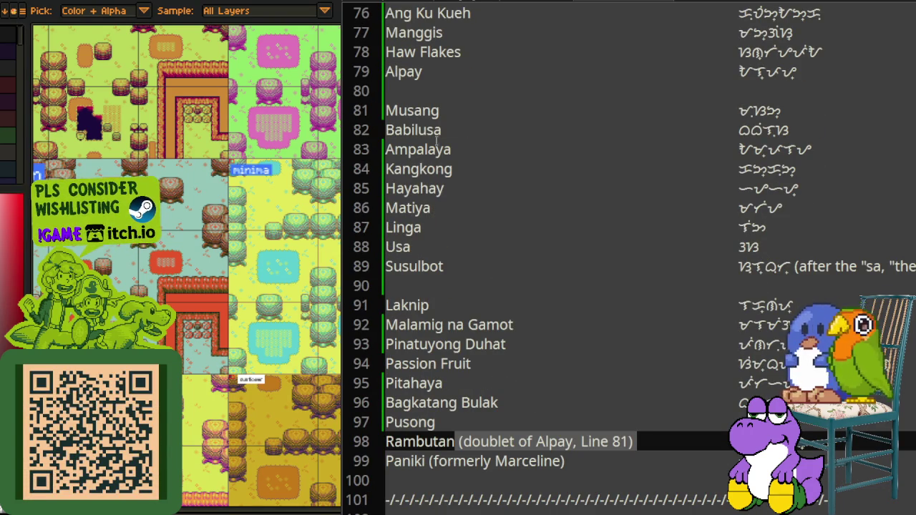
left_click(470, 418)
left_click(459, 441)
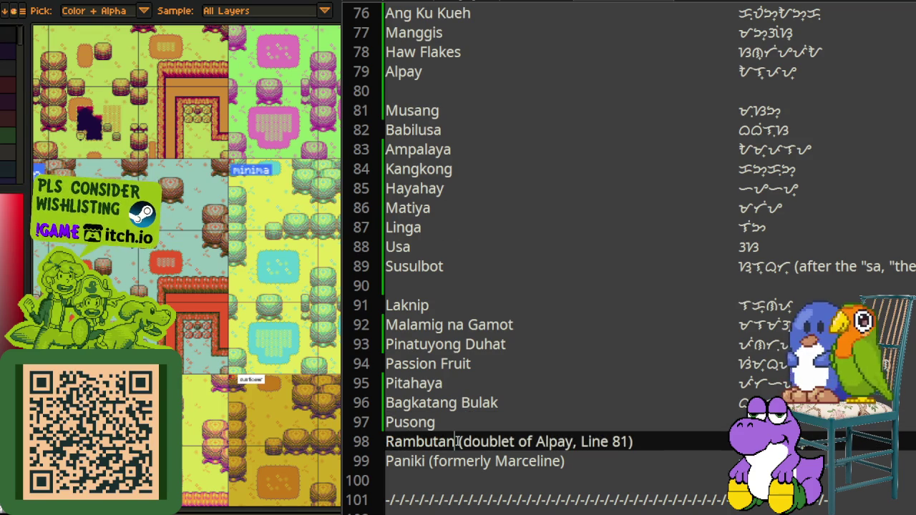
left_click_drag(459, 441, 638, 442)
key("BackSpace")
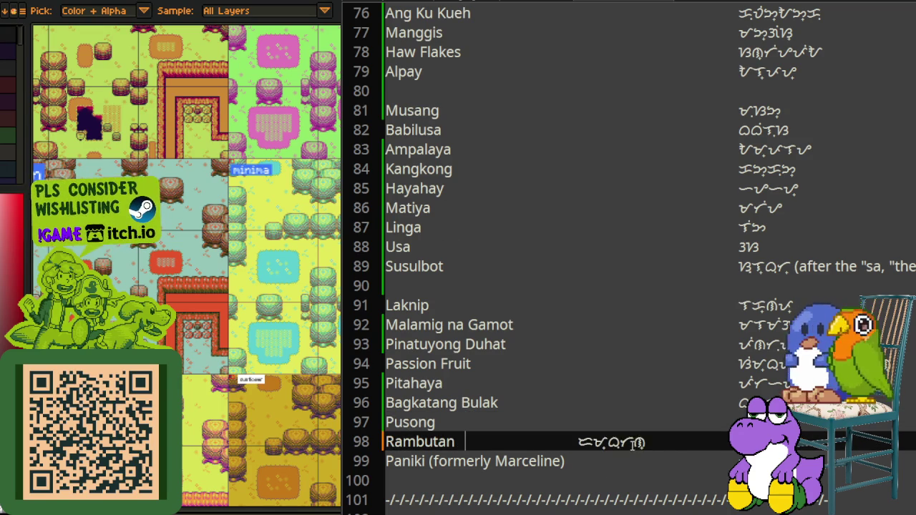
key("Tab")
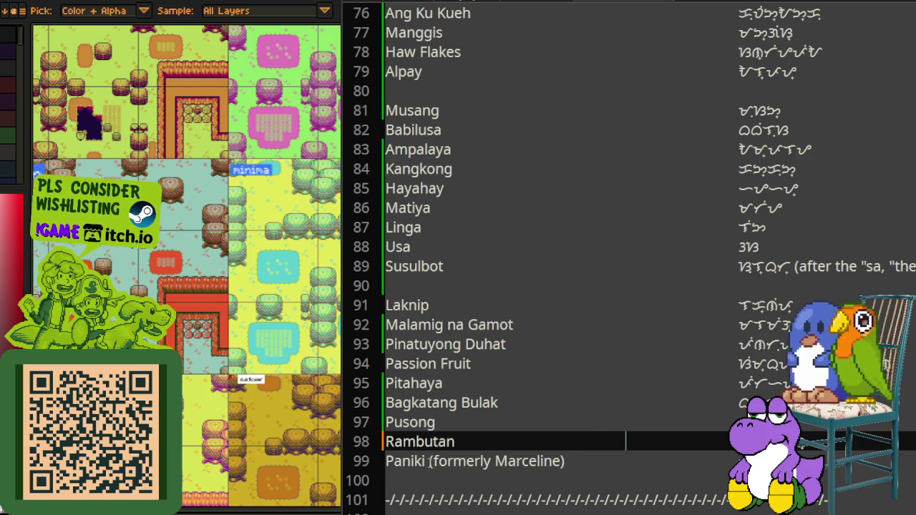
Step: Delete Paniki's '(formerly Marceline)' note and pad its Baybayin back with two tabs
left_click_drag(430, 461, 578, 462)
key("BackSpace")
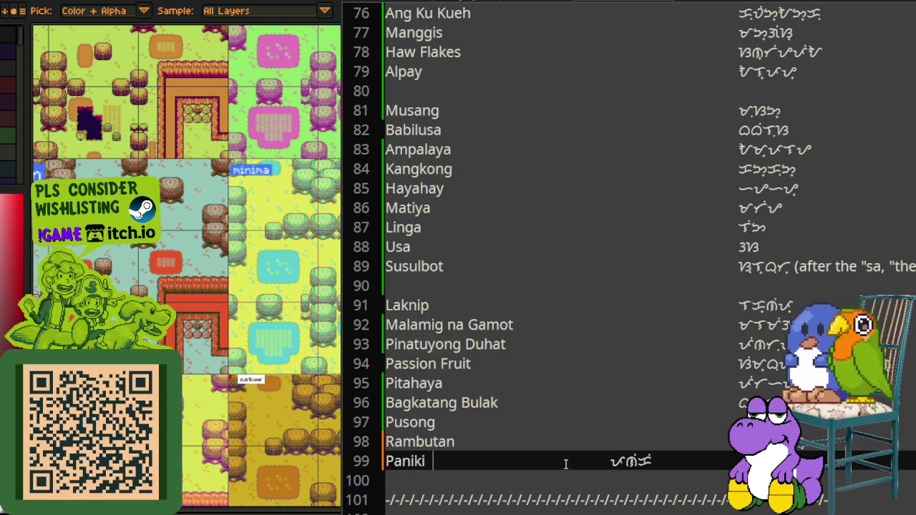
key("Tab")
key("Tab")
key("Tab")
key("Tab")
key("Tab")
key("Tab")
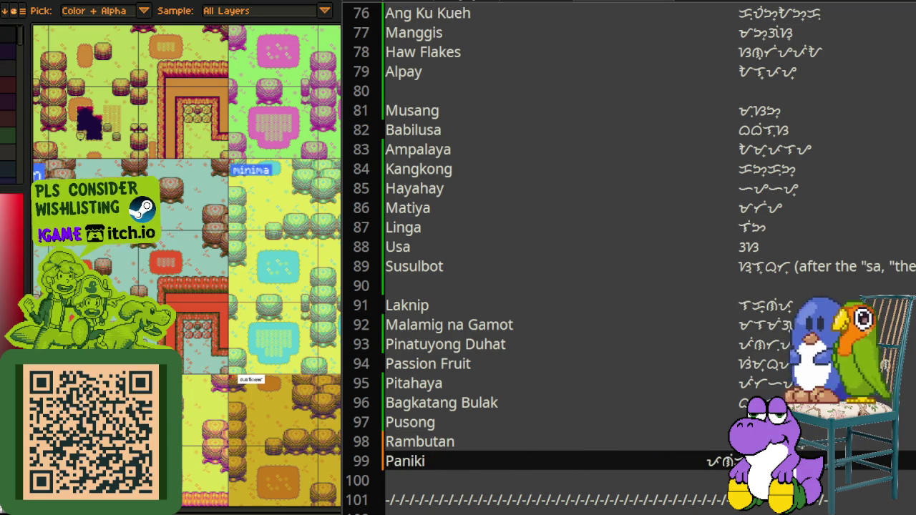
key("Tab")
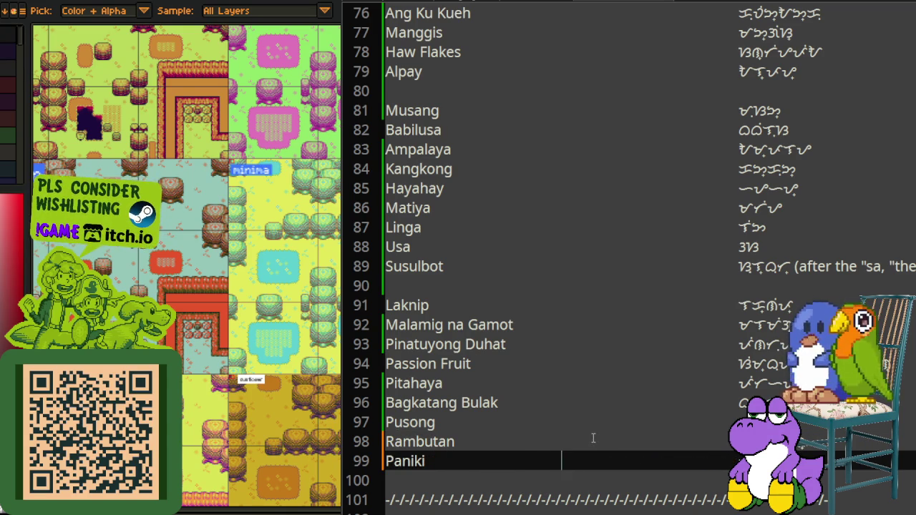
Step: Remove the dashed separator line and the blank line after it
scroll(594, 438, "down", 2)
left_click_drag(446, 404, 367, 368)
key("BackSpace")
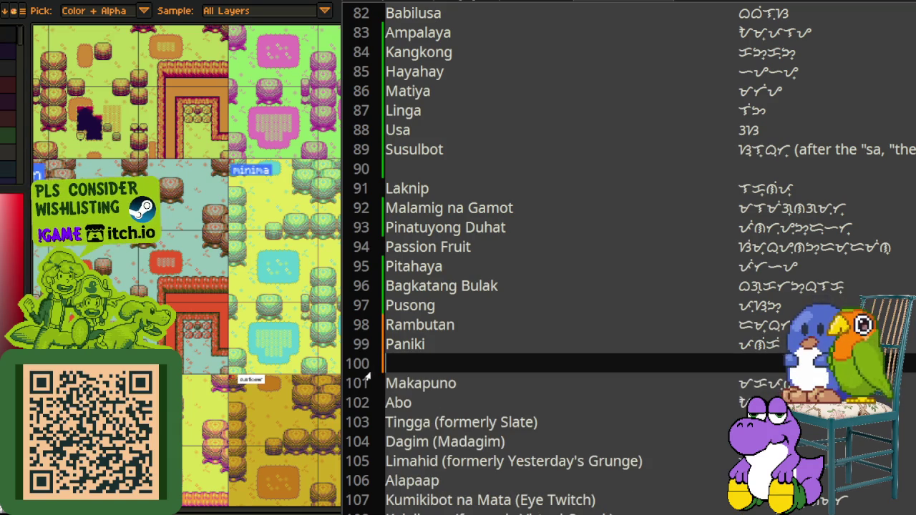
Step: Delete the bracketed notes on Tingga (formerly Slate), Dagim (Madagim) and Limahid (Yesterday's Grunge)
scroll(466, 398, "down", 1)
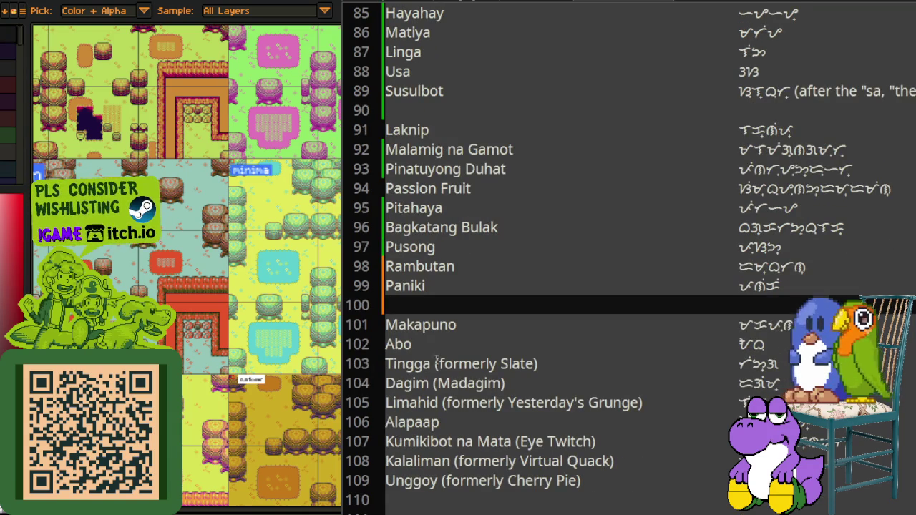
left_click_drag(434, 364, 539, 365)
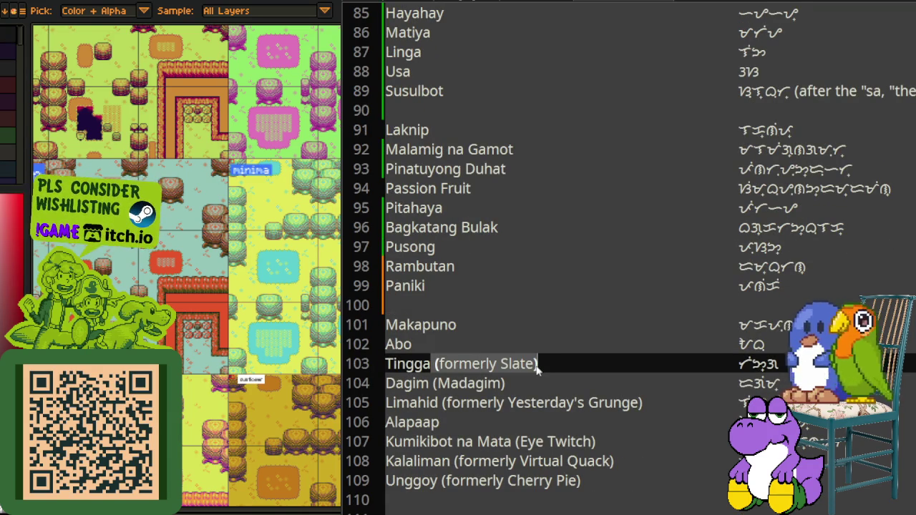
key("BackSpace")
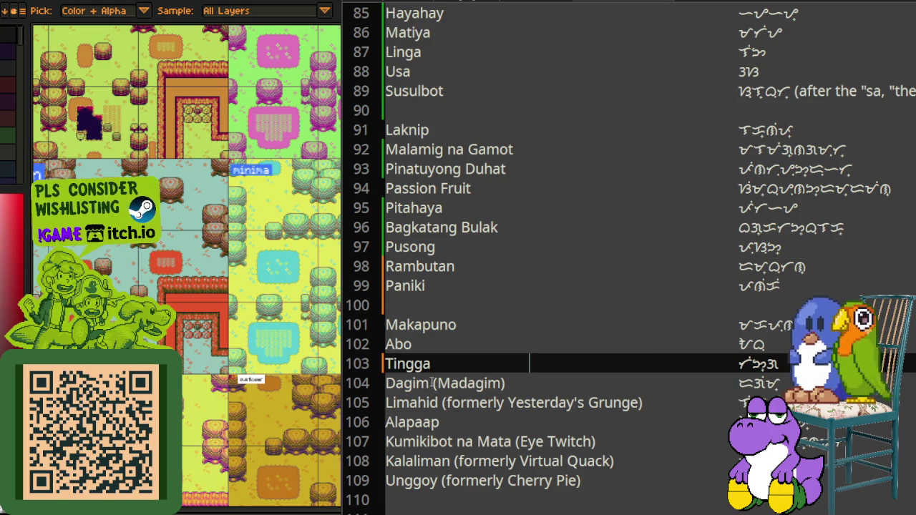
left_click_drag(432, 384, 504, 384)
key("BackSpace")
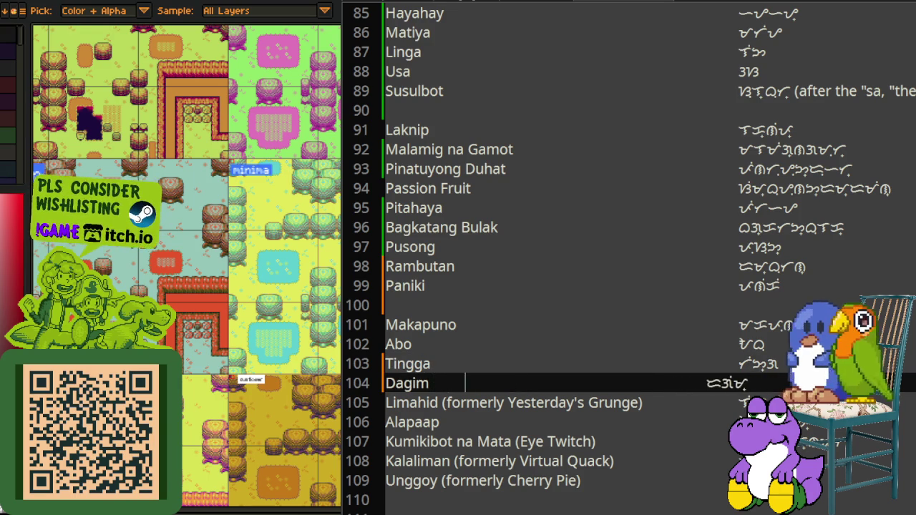
left_click_drag(438, 403, 631, 403)
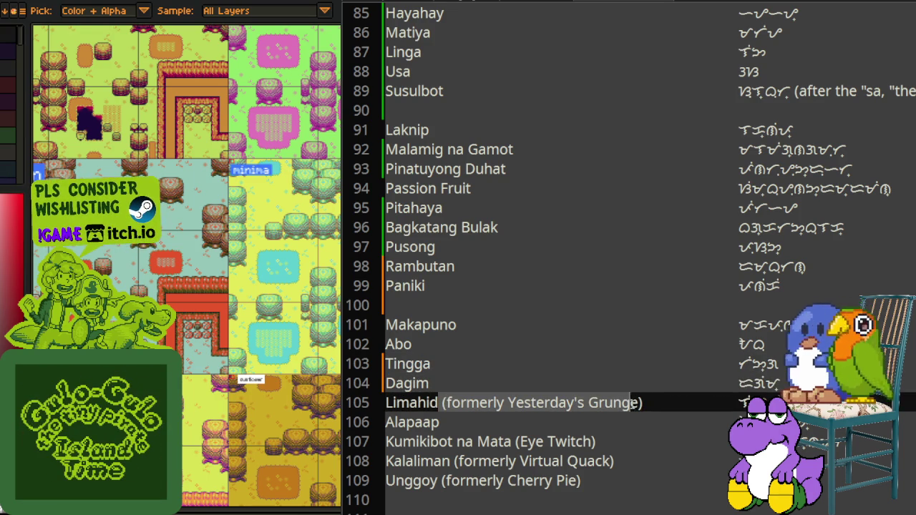
key("BackSpace")
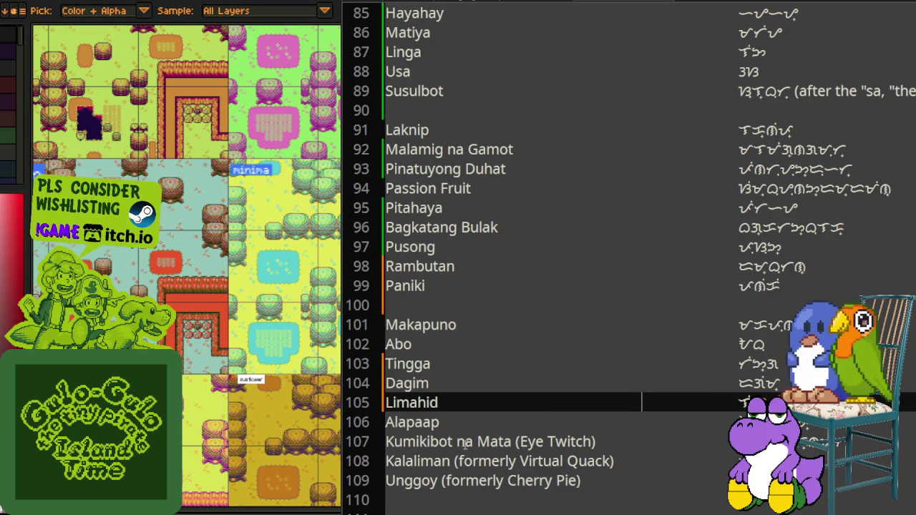
Step: Delete the Eye Twitch, Kalaliman (formerly Virtual Quack) and Unggoy (formerly Cherry Pie) notes
left_click_drag(513, 442, 593, 442)
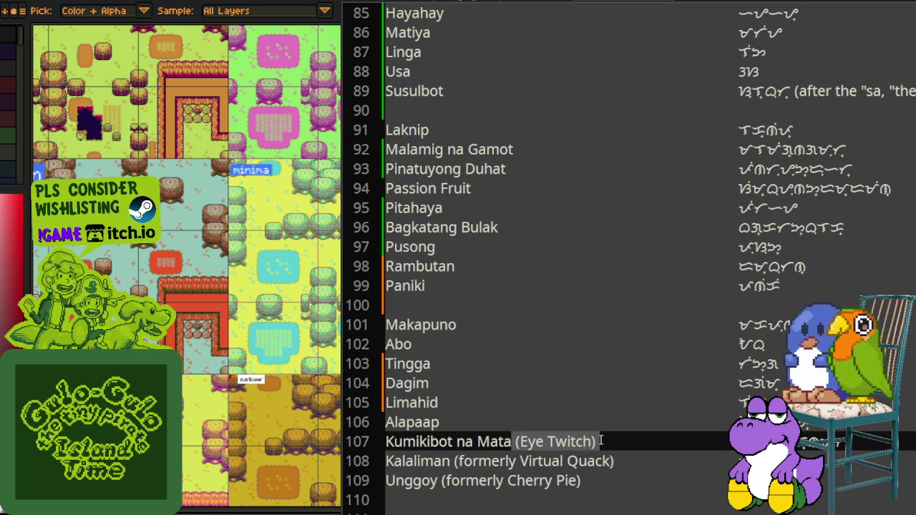
key("BackSpace")
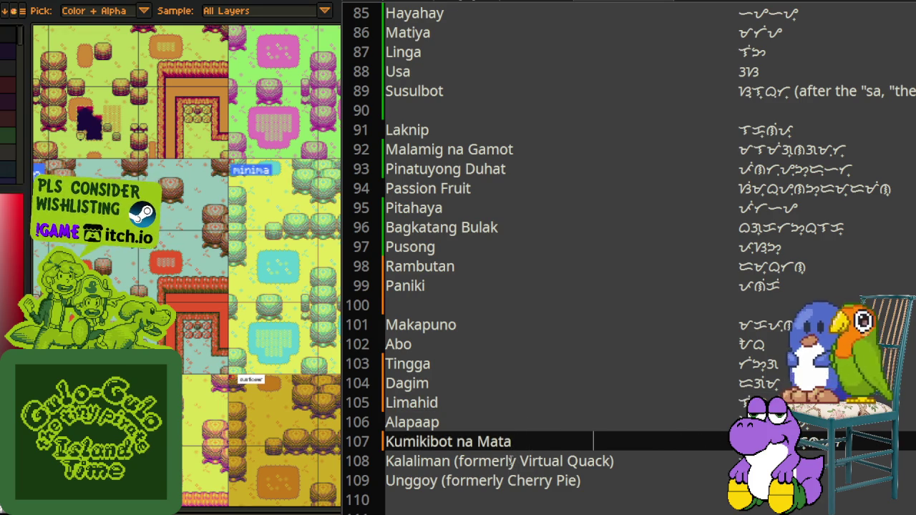
left_click_drag(452, 461, 612, 462)
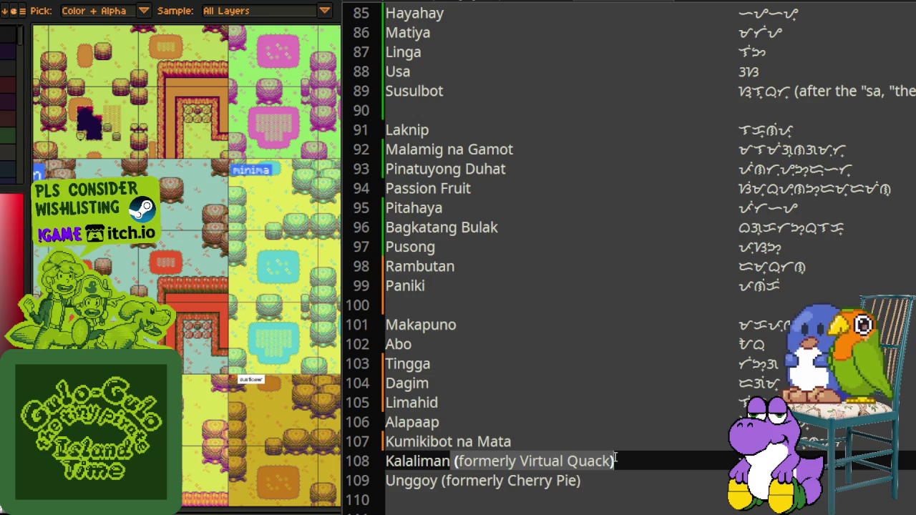
key("BackSpace")
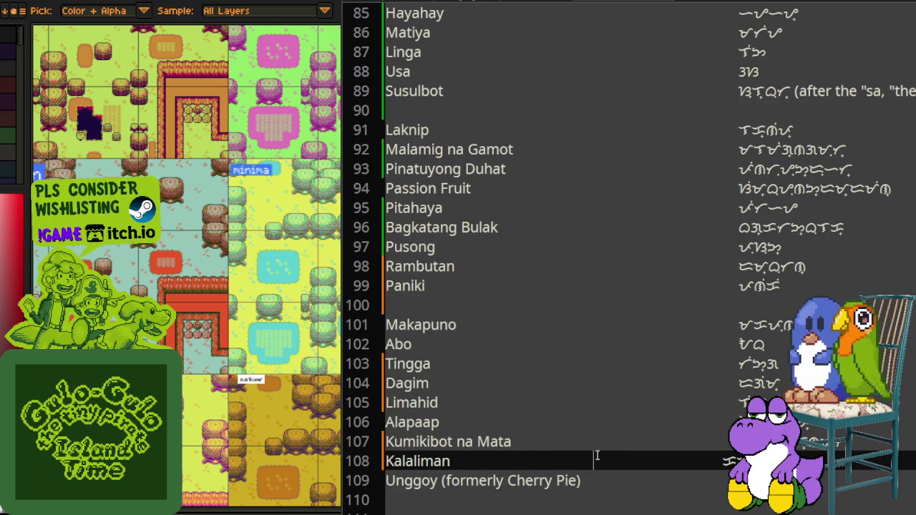
left_click_drag(442, 481, 582, 482)
key("BackSpace")
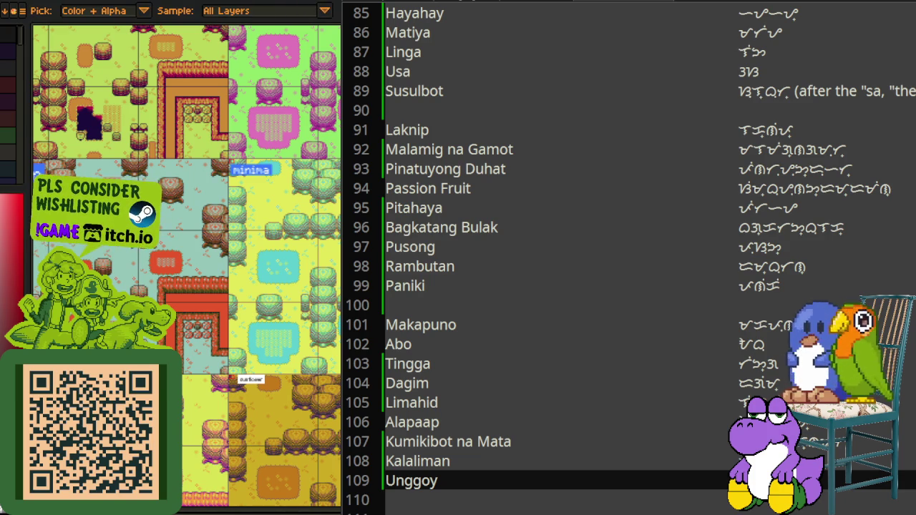
Step: Bring up the palette swatch strip in place of the tile map
key("ctrl+w")
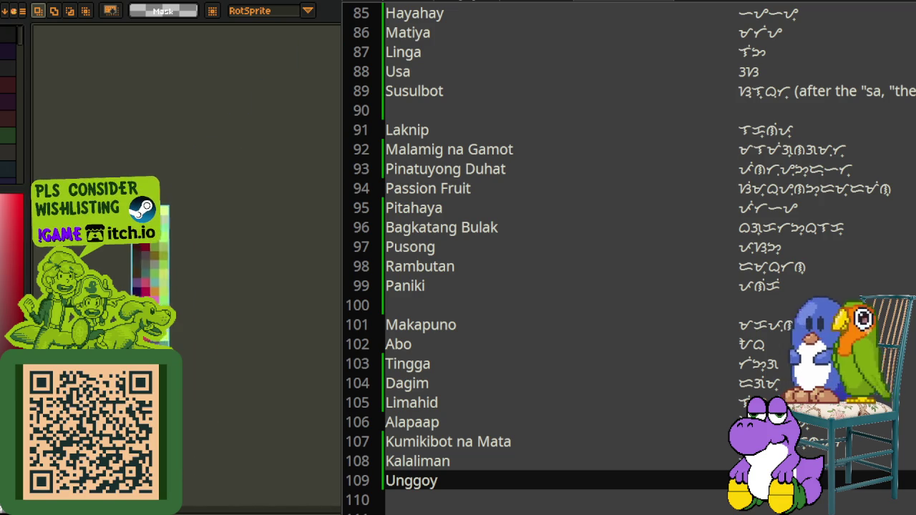
Step: Pan the canvas so the palette swatch column sits in the middle of the view
left_click_drag(322, 172, 134, 172)
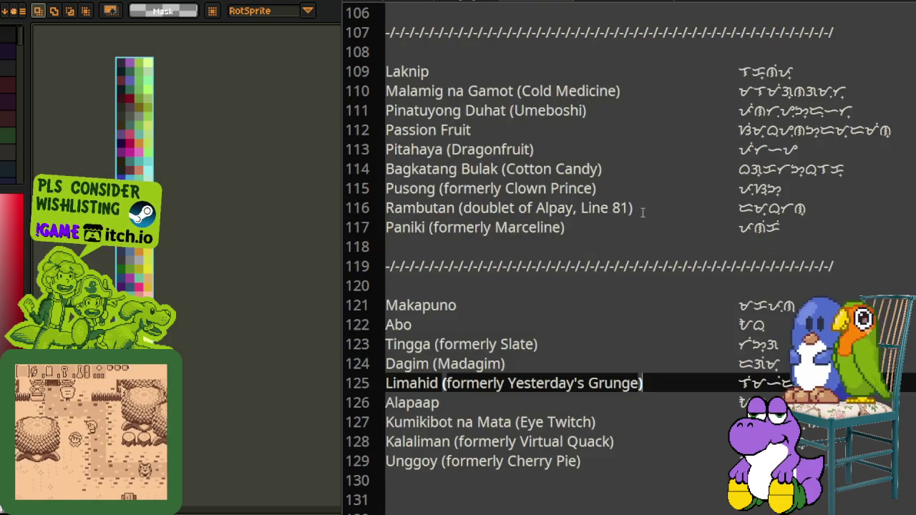
Step: Scroll back up the name list to the Kasubha section
scroll(642, 211, "up", 1)
scroll(630, 293, "up", 3)
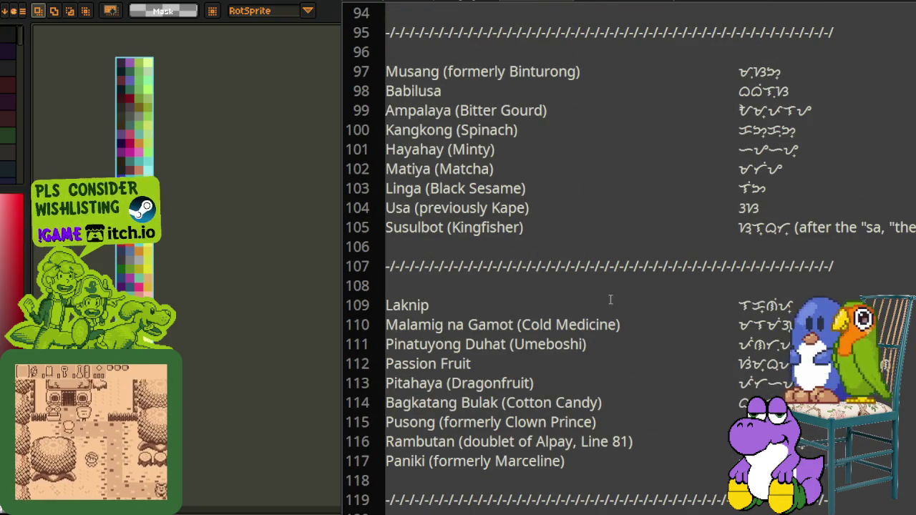
scroll(609, 299, "up", 2)
scroll(609, 299, "up", 1)
scroll(609, 299, "down", 2)
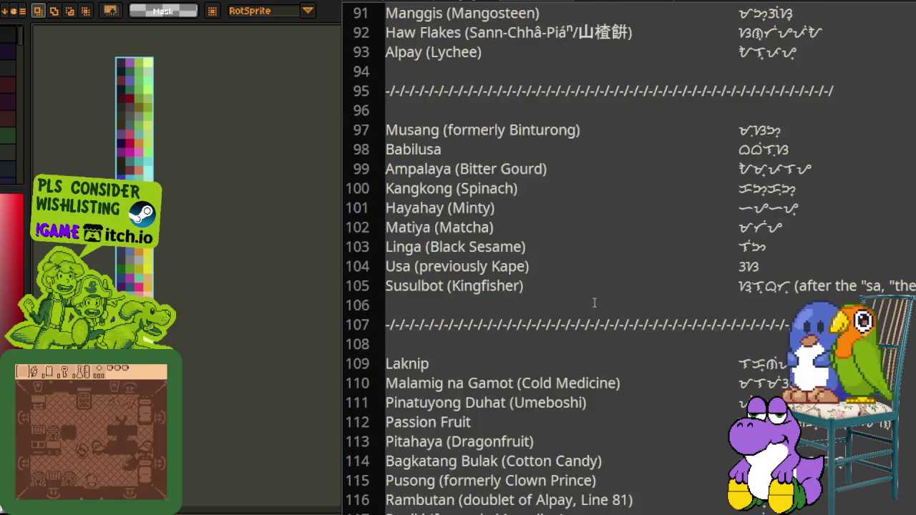
scroll(594, 300, "down", 3)
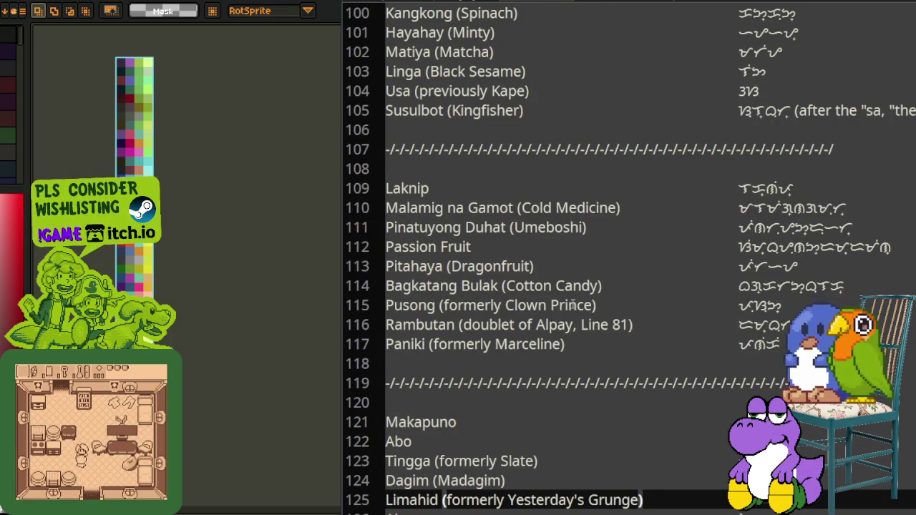
scroll(572, 305, "up", 2)
scroll(573, 305, "down", 1)
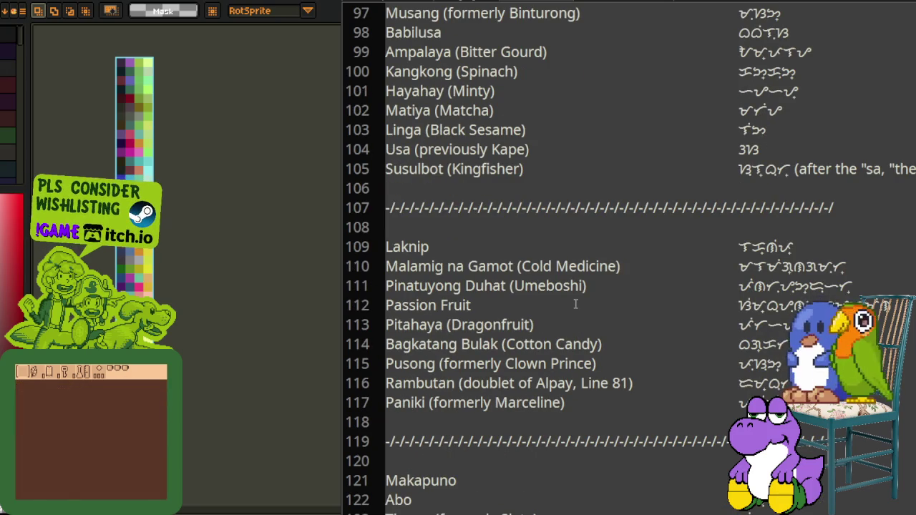
scroll(577, 304, "up", 1)
scroll(577, 304, "up", 2)
scroll(580, 306, "up", 2)
scroll(565, 304, "up", 1)
scroll(552, 272, "up", 1)
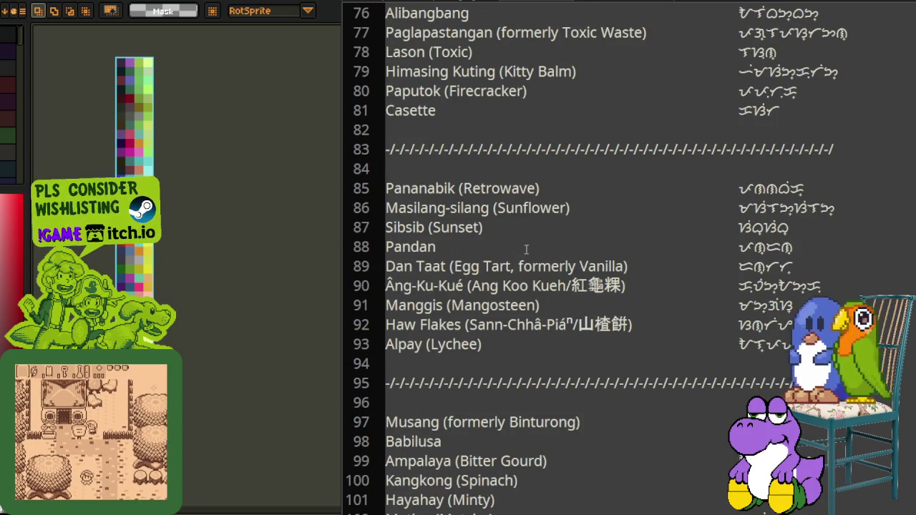
scroll(528, 247, "up", 2)
key("ctrl+z")
scroll(528, 248, "up", 1)
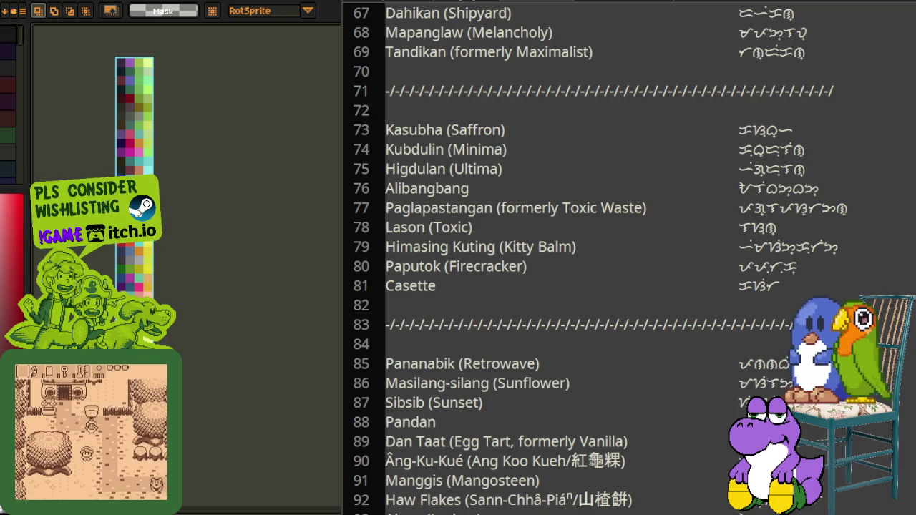
Step: Place the caret on the Alpay (Lychee) entry on line 93
left_click(482, 227)
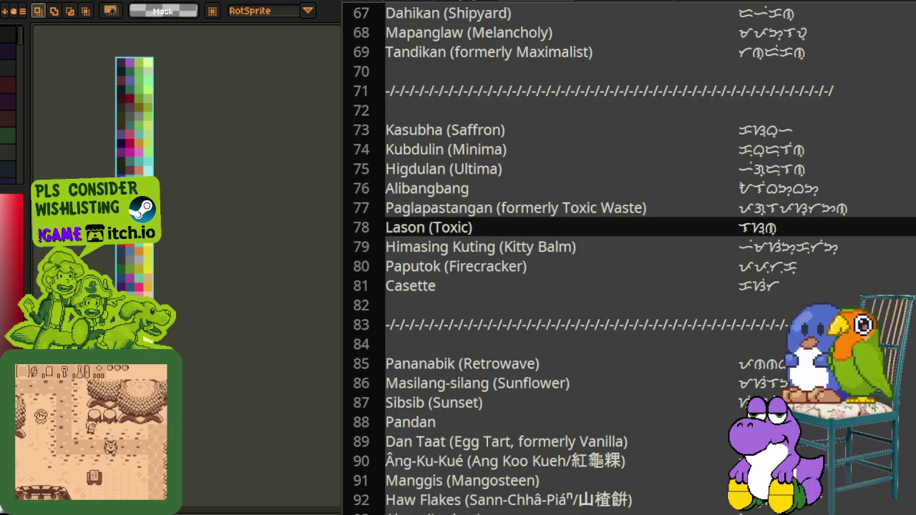
key("ctrl+z")
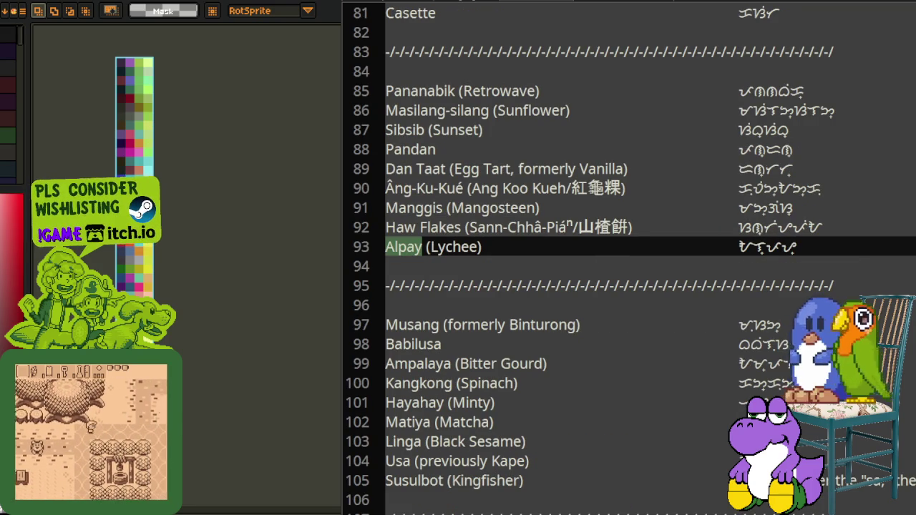
left_click(454, 267)
left_click(494, 249)
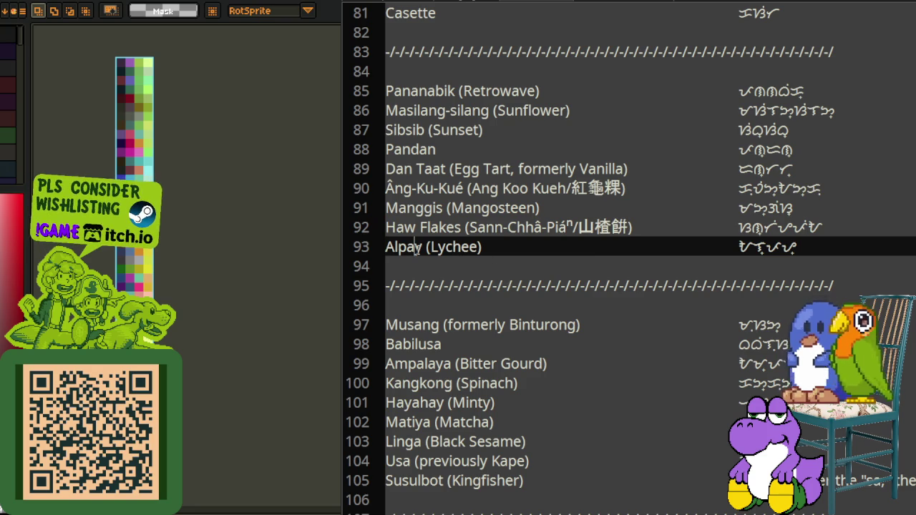
Step: Rewrite line 93 as 'Mukid (formerly Alpay)', removing the Lychee note
key("Home")
type("Mukid")
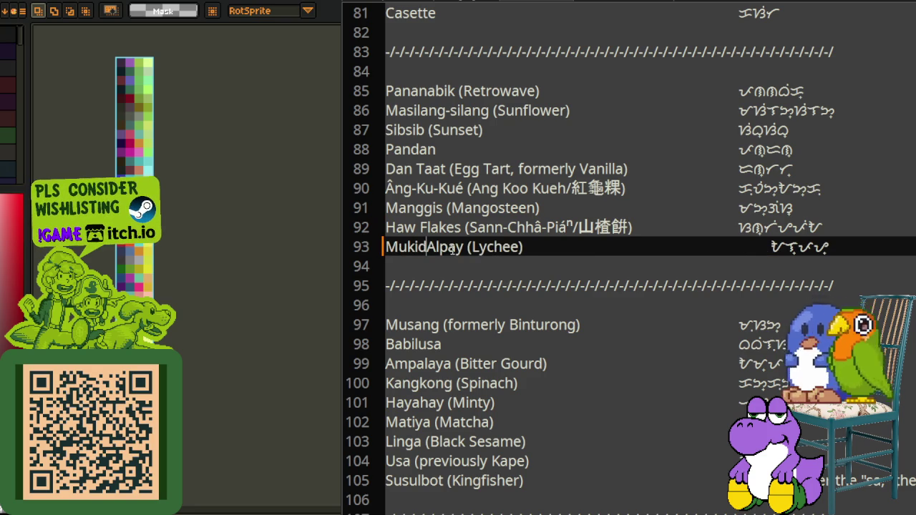
type(" (formerly")
key("Right")
key("Right")
key("Right")
key("Right")
key("Right")
key("Right")
key("shift+Right")
key("shift+Right")
key("shift+Right")
key("shift+Right")
key("shift+Right")
key("BackSpace")
key("Left")
key("Left")
key("Left")
key("Left")
key("Left")
key("Left")
key("shift+End")
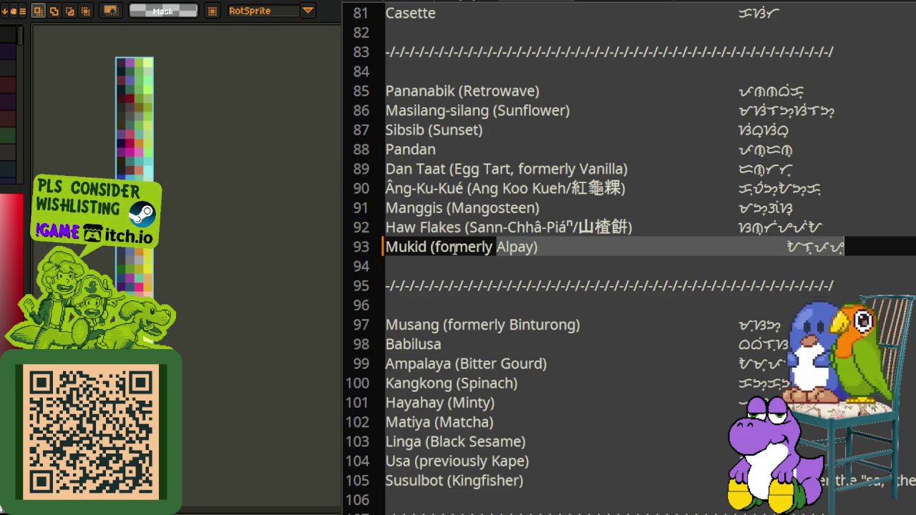
Step: Scroll through the list and return the caret to blank line 94
scroll(537, 344, "down", 2)
scroll(537, 344, "down", 2)
scroll(537, 344, "down", 2)
scroll(537, 344, "down", 4)
scroll(529, 341, "down", 3)
scroll(524, 335, "up", 4)
scroll(522, 330, "up", 2)
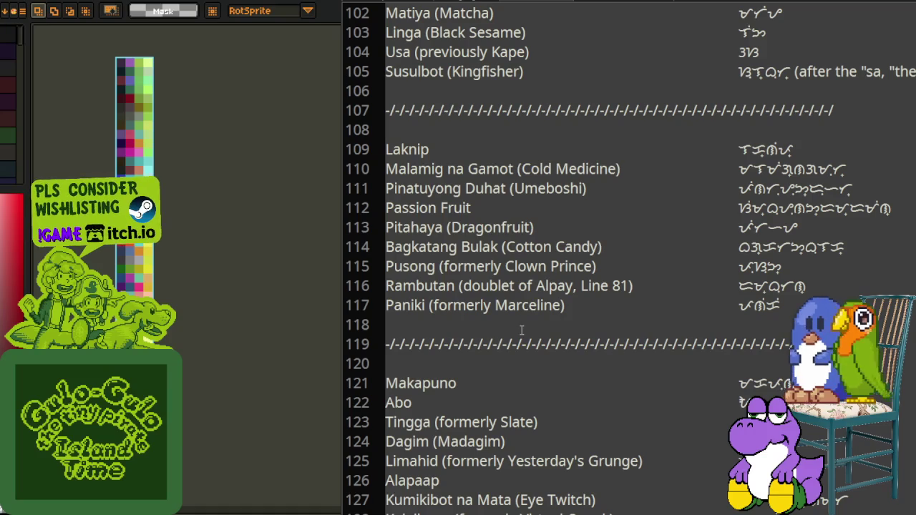
scroll(504, 345, "up", 2)
scroll(516, 315, "up", 4)
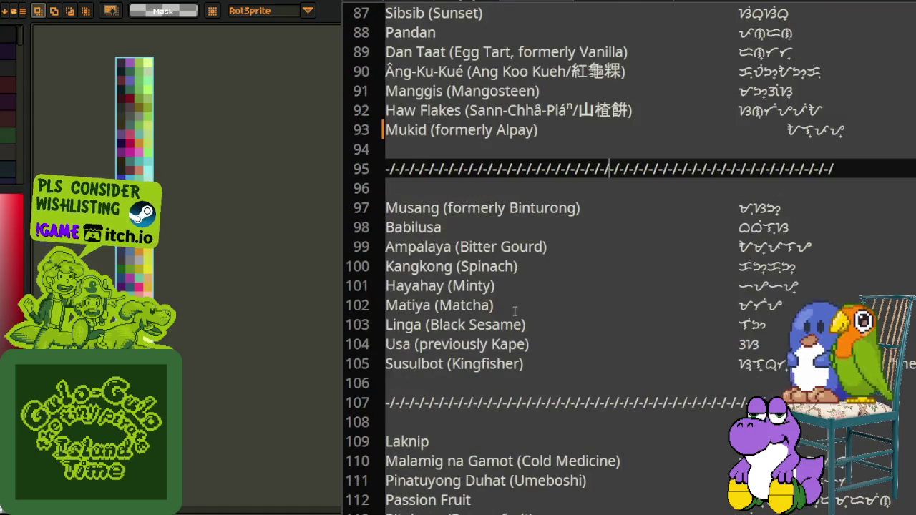
scroll(530, 286, "up", 2)
left_click(550, 257)
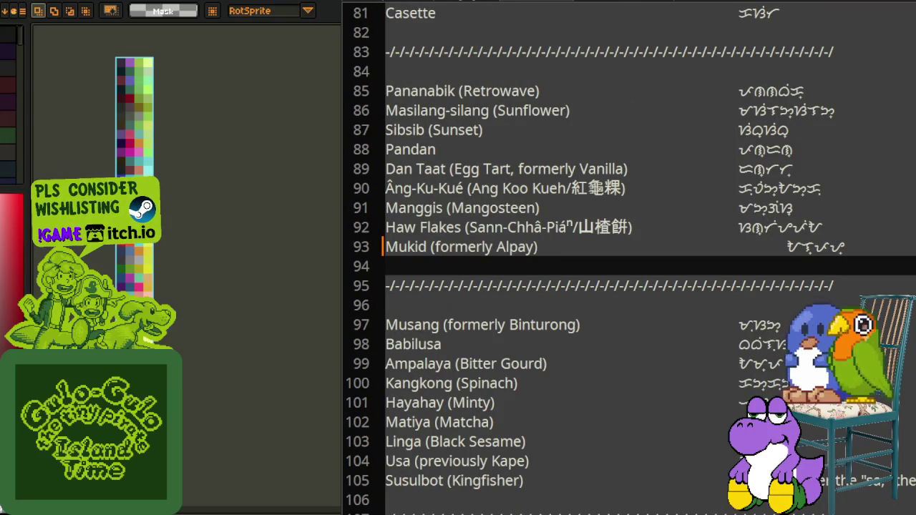
Step: Rename line 116 from Rambutan to 'Alpay (formerly Rambutan)', dropping its doublet note
key("F3")
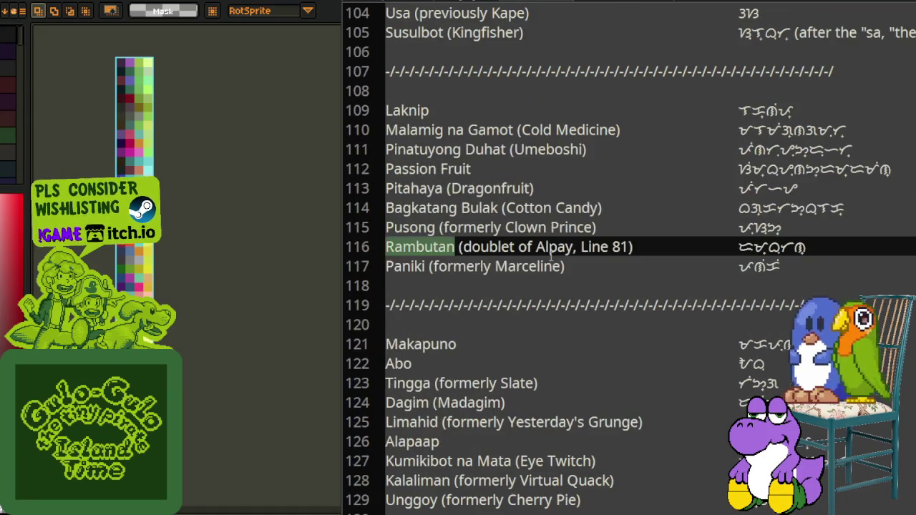
left_click(555, 248)
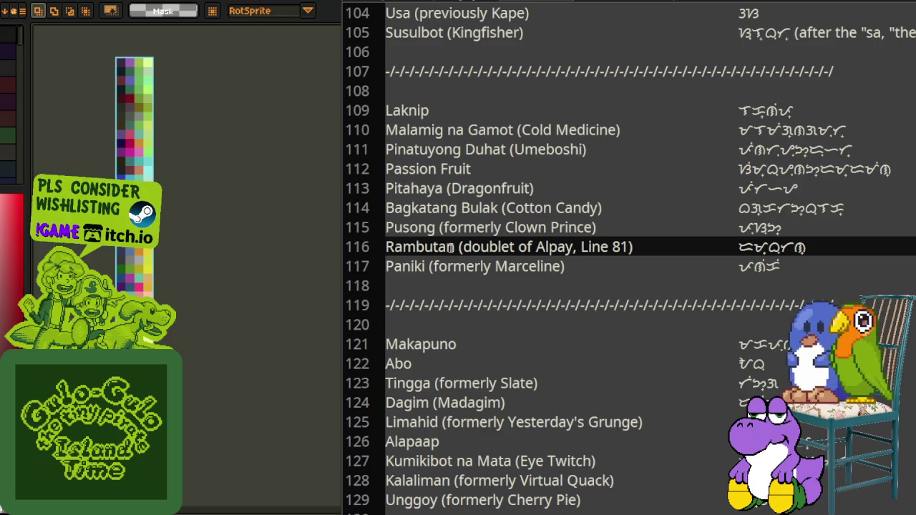
key("ctrl+v")
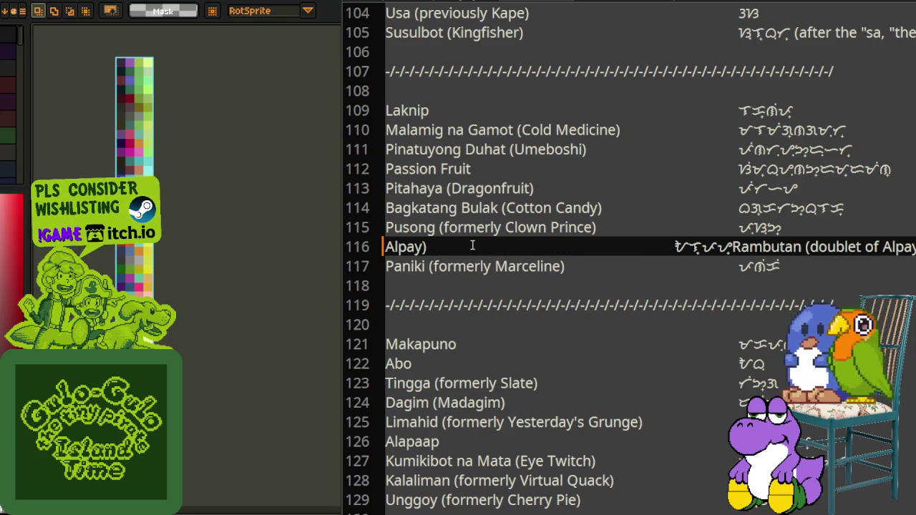
key("shift+Right")
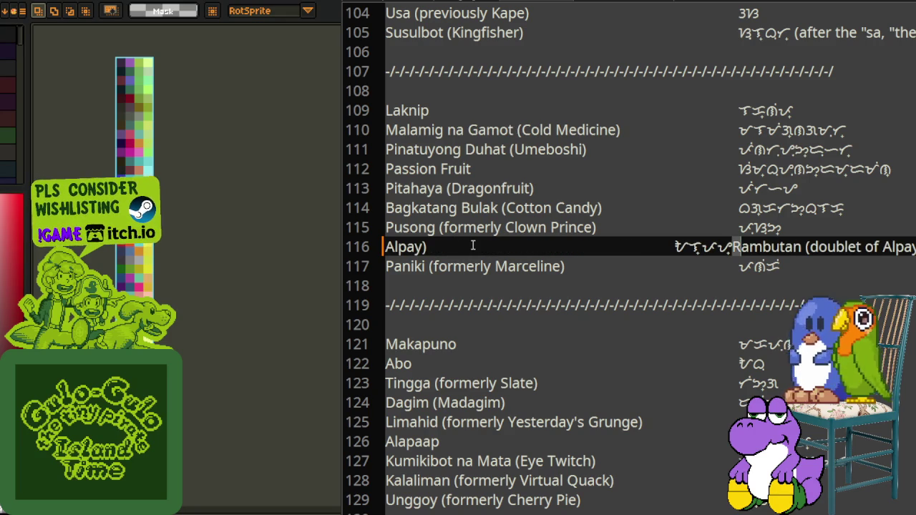
key("shift+Right")
key("shift+Right")
key("shift+Right")
key("shift+Right")
key("shift+Right")
key("shift+Right")
key("shift+Right")
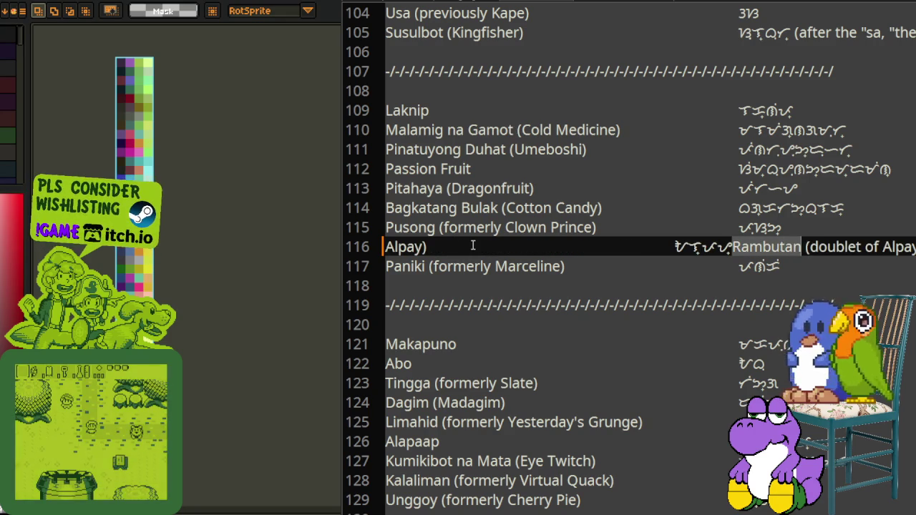
key("Delete")
key("shift+End")
key("Delete")
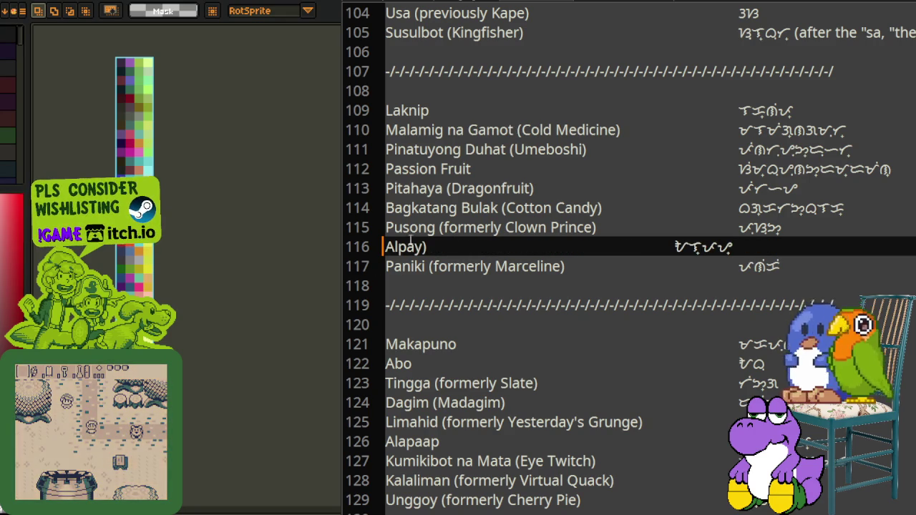
type("(formerly ")
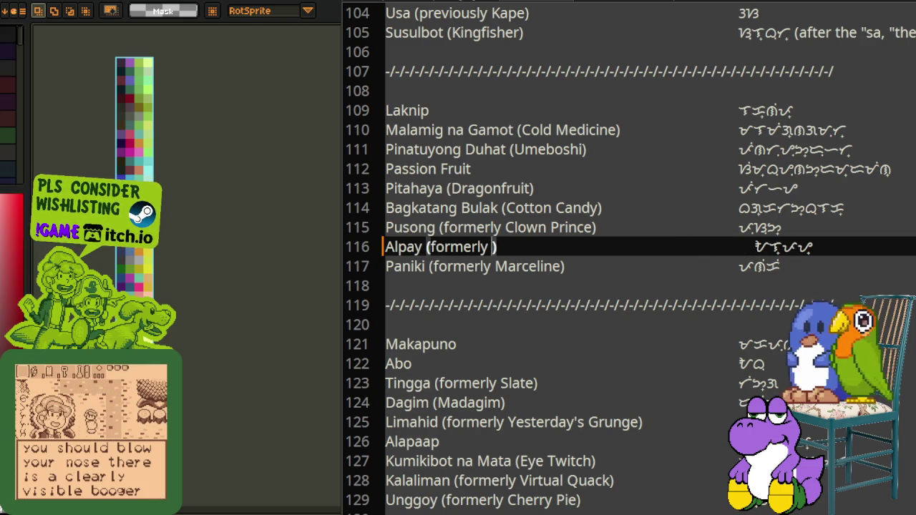
type("Rambutan")
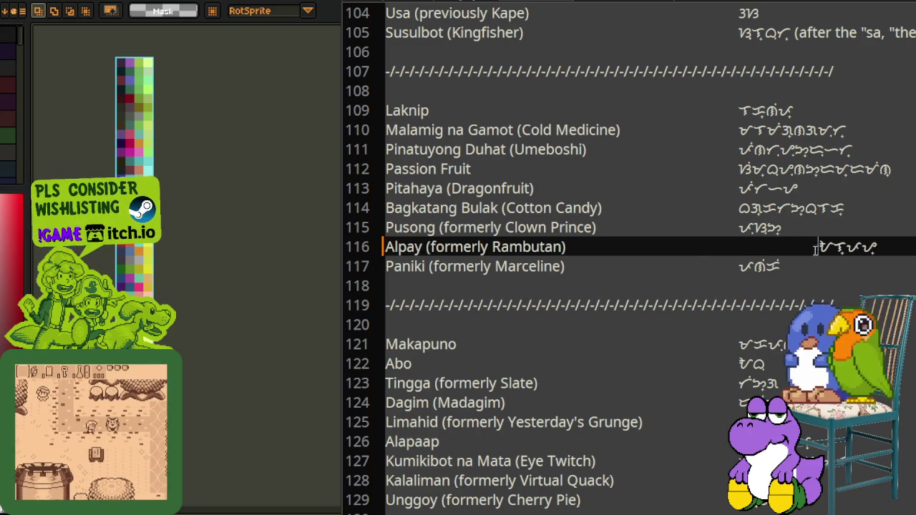
Step: Remove the extra gaps before the Baybayin text on lines 116 and 93
left_click_drag(794, 248, 745, 248)
key("BackSpace")
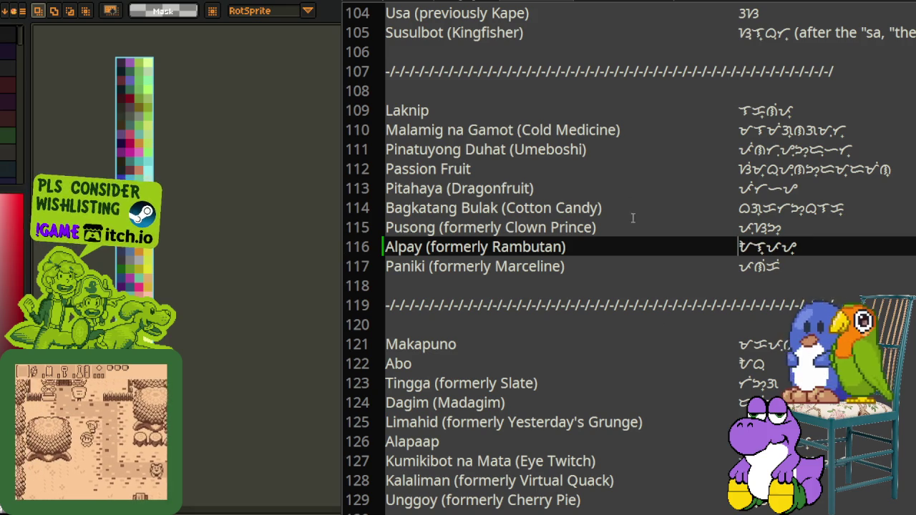
scroll(620, 262, "up", 3)
scroll(603, 288, "up", 3)
scroll(600, 290, "up", 1)
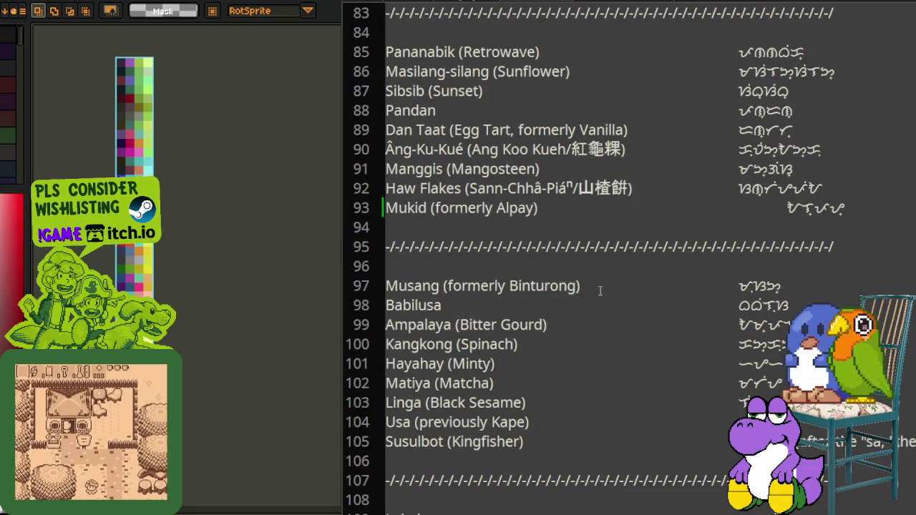
mouse_move(785, 208)
left_mouse_down()
mouse_move(628, 209)
mouse_move(738, 208)
left_mouse_up()
key("ctrl+c")
key("BackSpace")
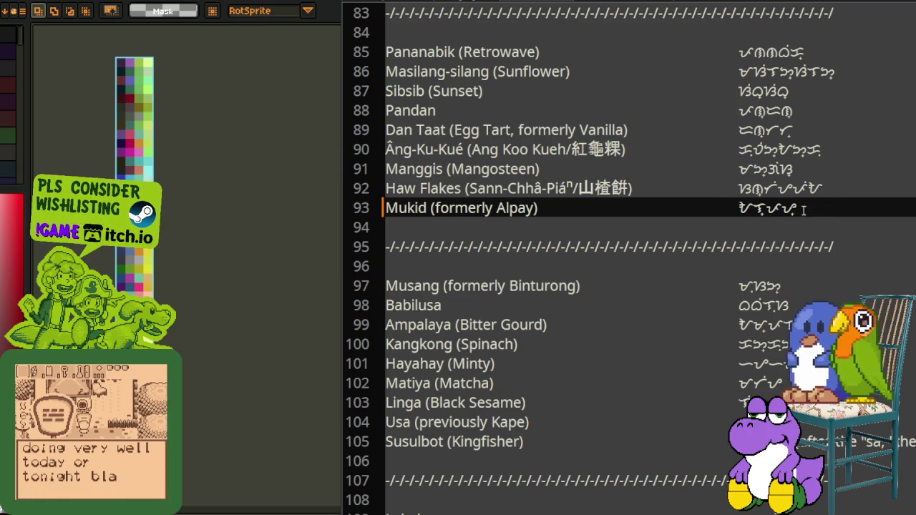
Step: Paste Mukid's Baybayin spelling on line 93 and copy the whole Mukid line
left_click_drag(796, 209, 741, 209)
key("ctrl+v")
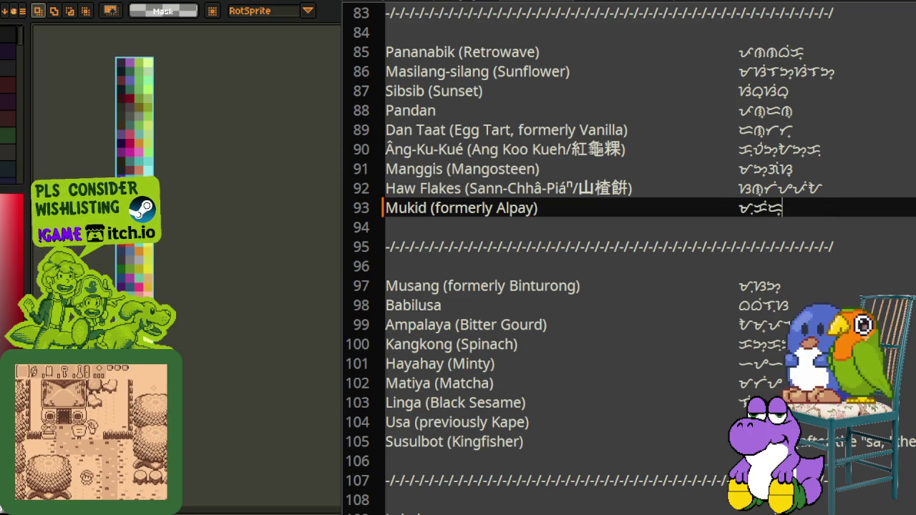
left_click(468, 222)
key("Up")
key("shift+End")
key("Delete")
key("ctrl+z")
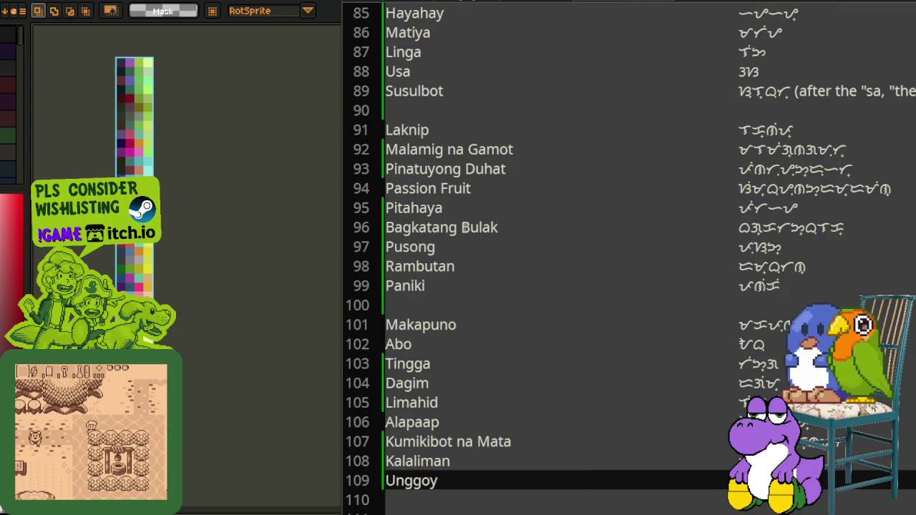
Step: Replace line 79 of the trimmed list with plain Mukid and its tab-aligned Baybayin
scroll(463, 228, "up", 2)
scroll(464, 227, "up", 1)
scroll(464, 227, "up", 2)
left_click_drag(801, 189, 381, 191)
key("ctrl+v")
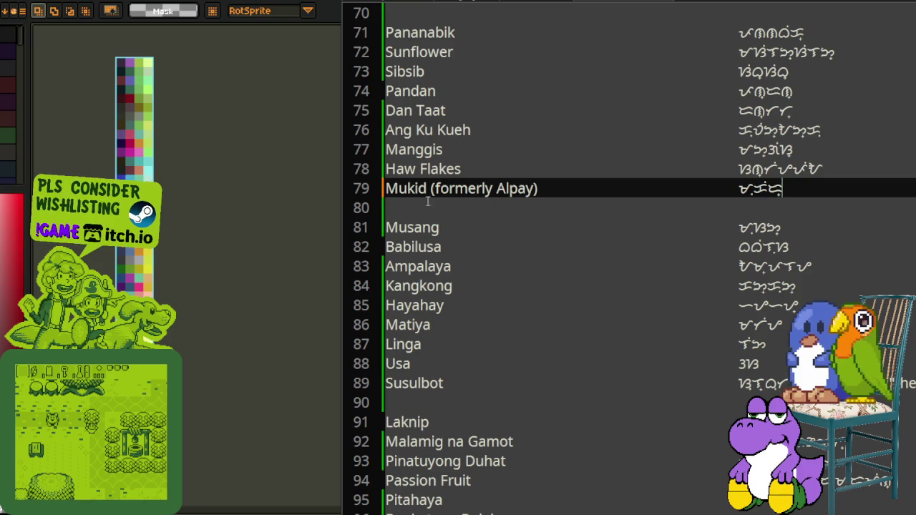
left_click_drag(430, 188, 538, 189)
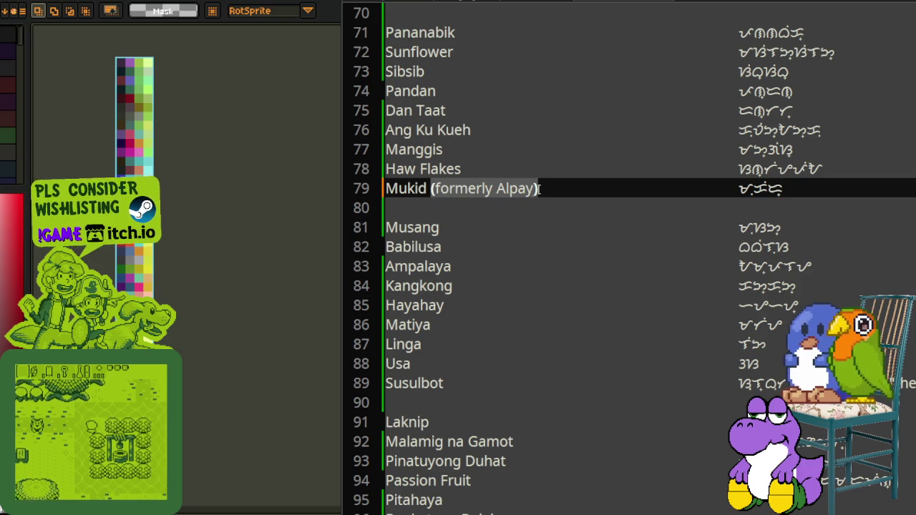
key("BackSpace")
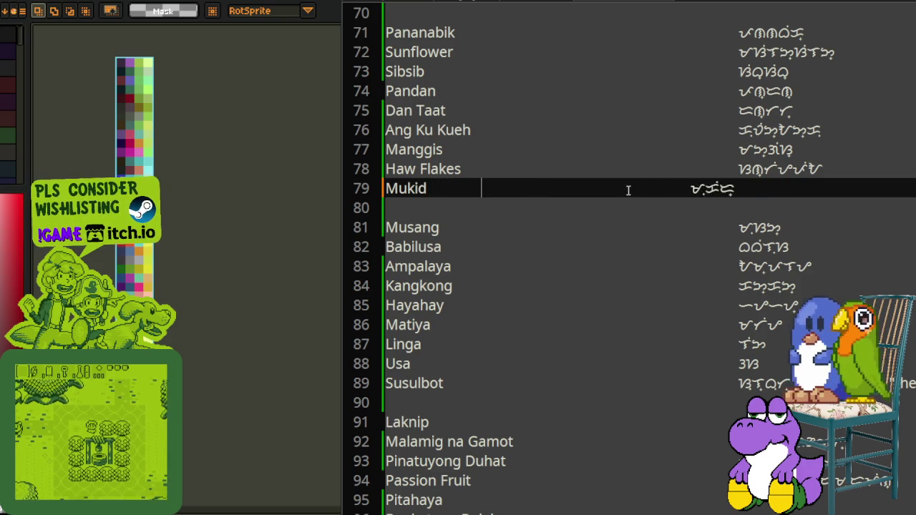
key("Tab")
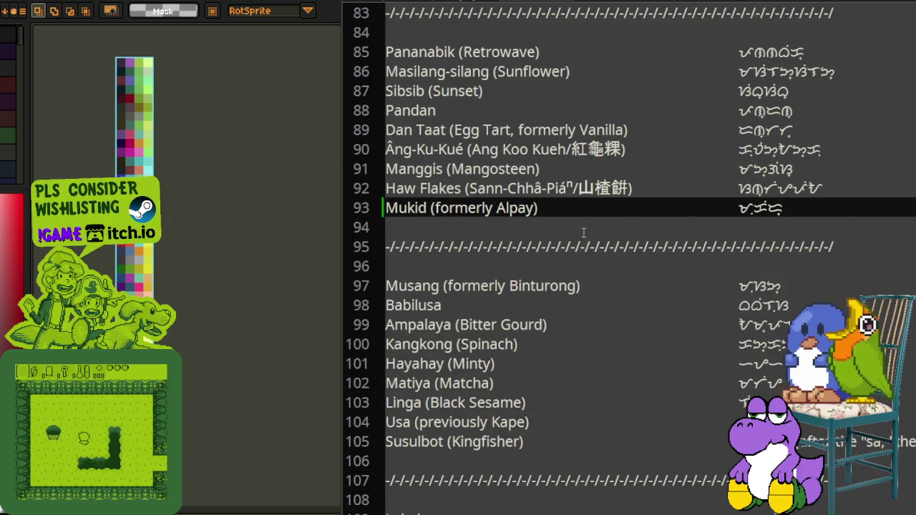
scroll(583, 231, "down", 5)
scroll(645, 243, "down", 2)
Step: Change line 98 from Rambutan to plain Alpay, dropping '(formerly Rambutan)', and save
left_click(825, 247)
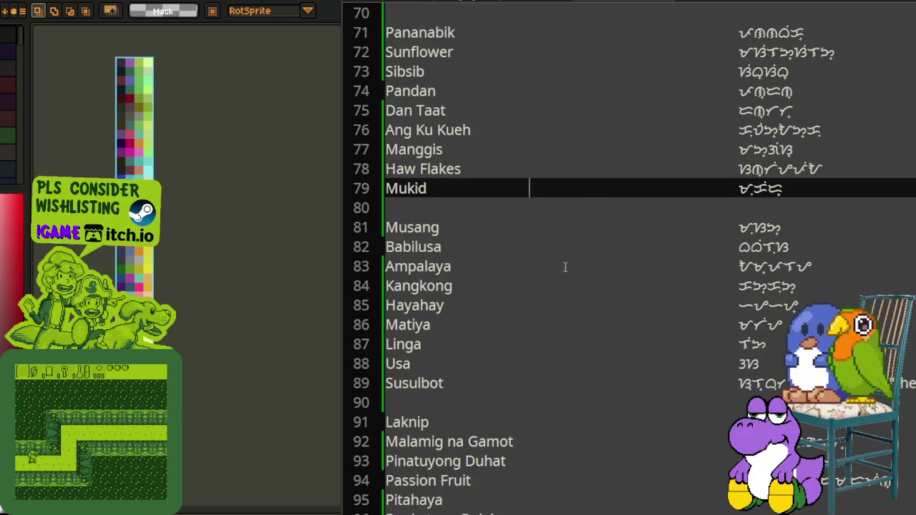
scroll(551, 280, "down", 3)
scroll(516, 301, "down", 1)
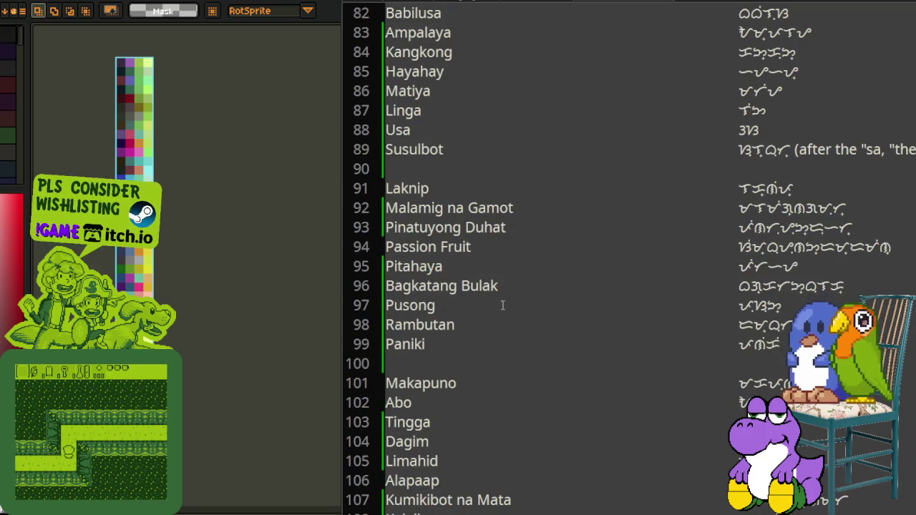
left_click(401, 324)
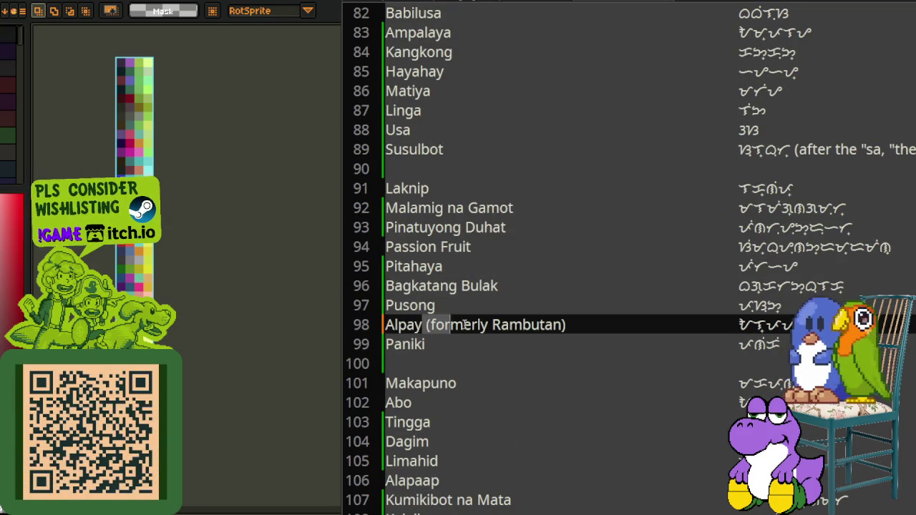
left_click_drag(430, 324, 573, 325)
key("BackSpace")
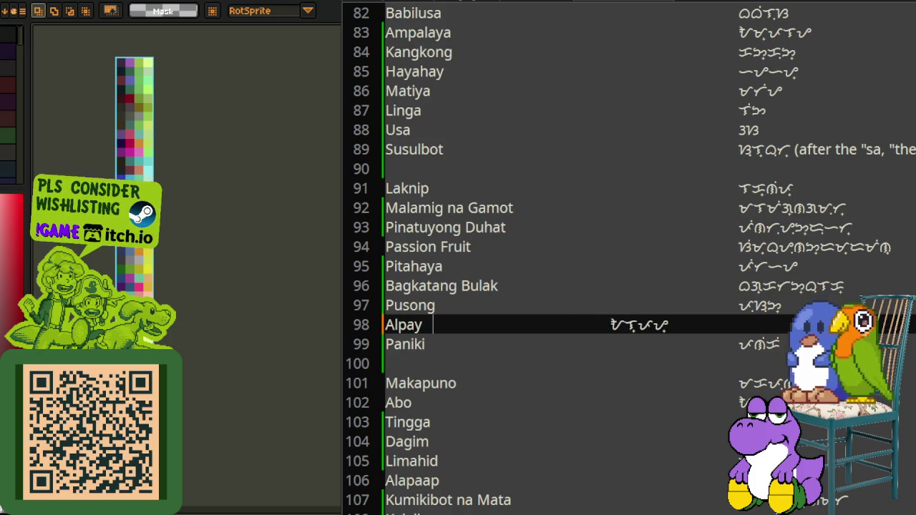
key("ctrl+s")
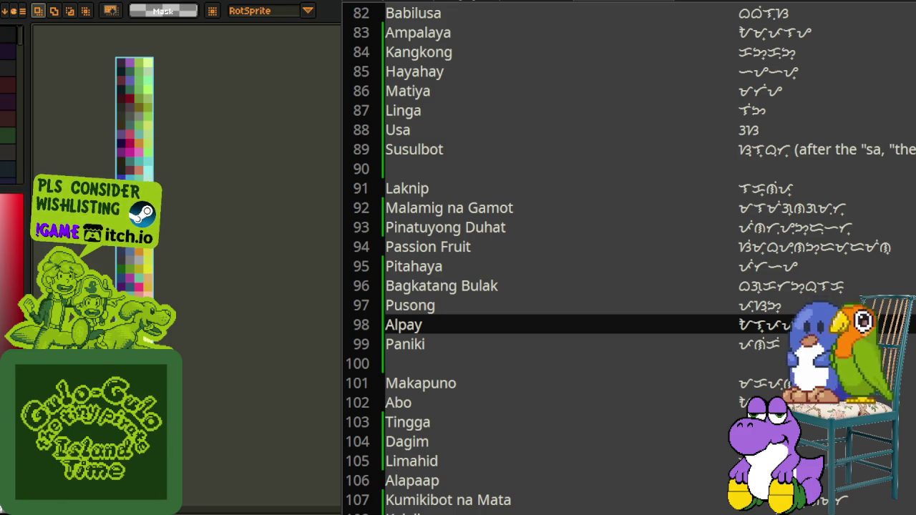
Step: Delete the stray article URL and trailing blank lines after Unggoy, then save
left_click(549, 3)
left_click(565, 4)
scroll(650, 126, "down", 3)
scroll(650, 126, "down", 3)
left_click(434, 286)
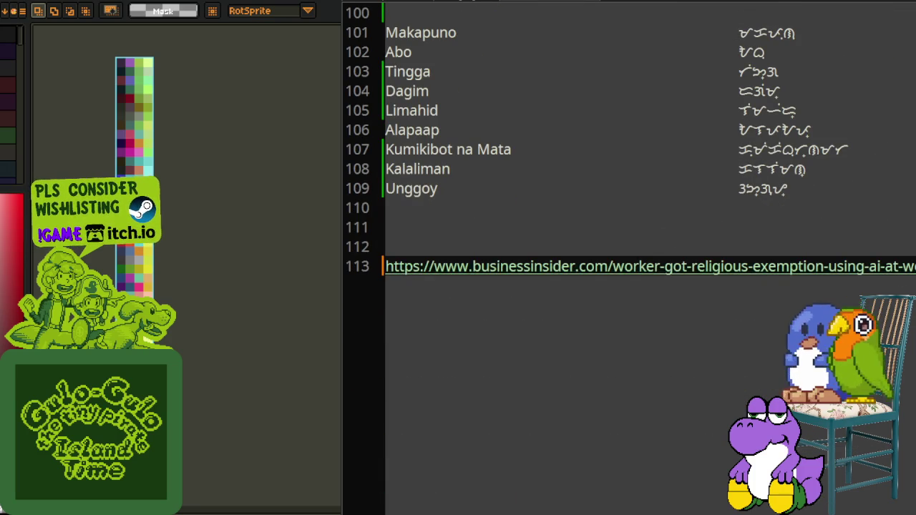
key("shift+End")
key("BackSpace")
key("BackSpace")
key("BackSpace")
key("BackSpace")
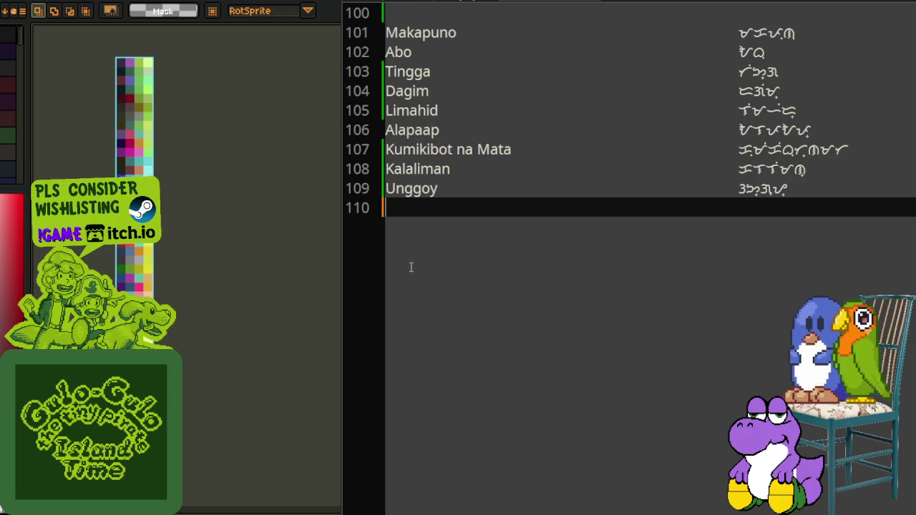
key("BackSpace")
key("ctrl+s")
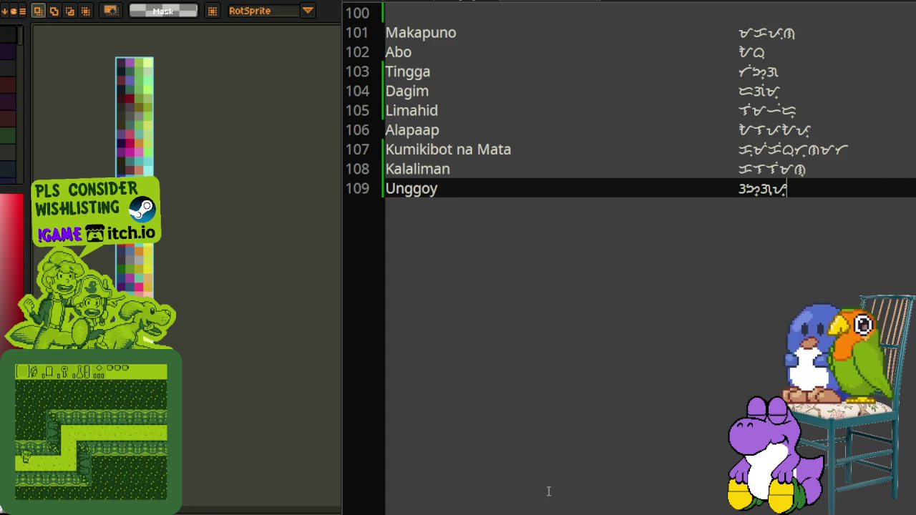
key("shift+Home")
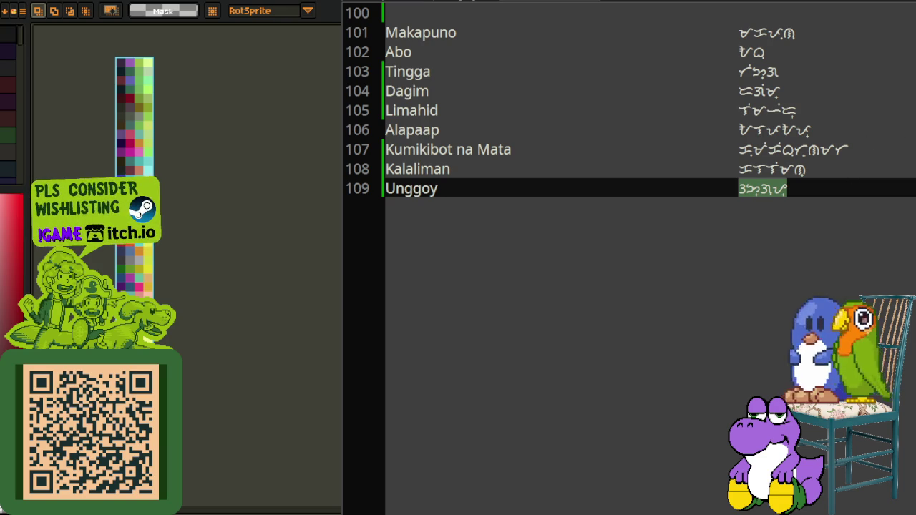
left_click(798, 237)
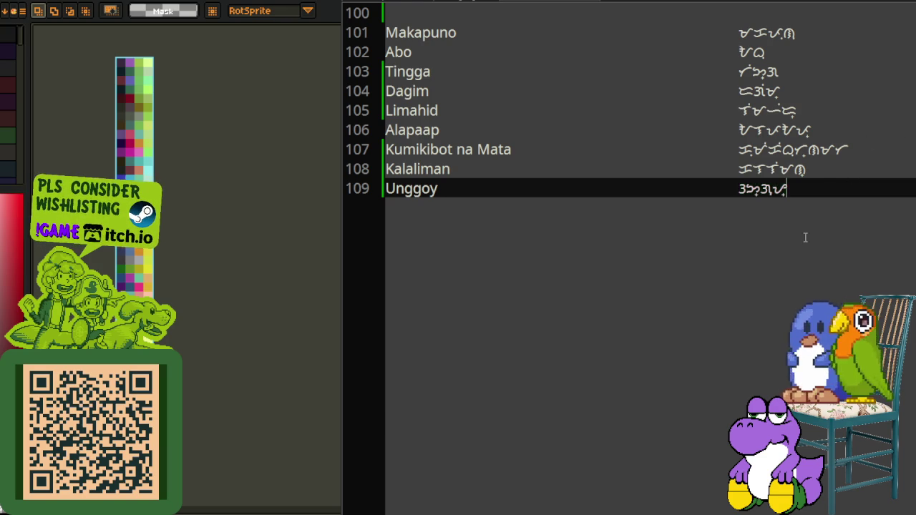
Step: Delete the extra blank lines at the file end so Unggoy on line 109 is last
scroll(801, 239, "up", 7)
scroll(809, 258, "up", 8)
scroll(811, 262, "up", 10)
scroll(807, 267, "up", 8)
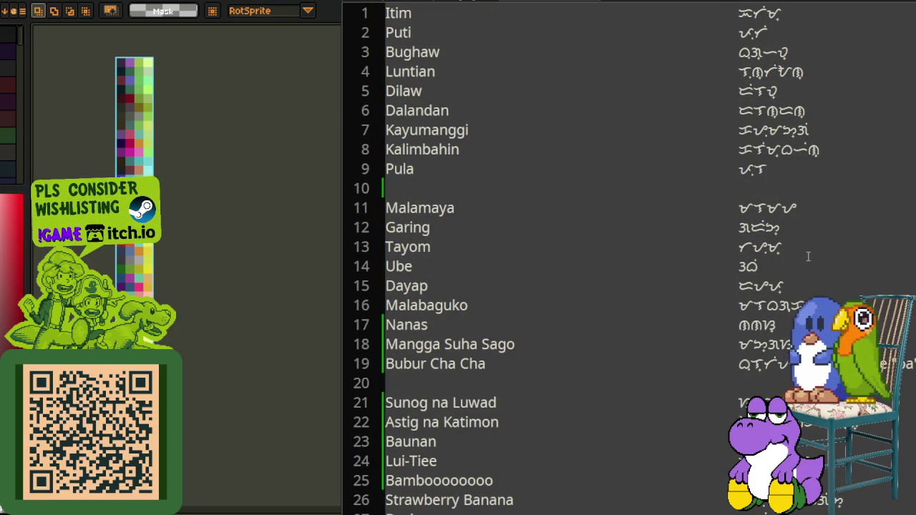
key("ctrl+End")
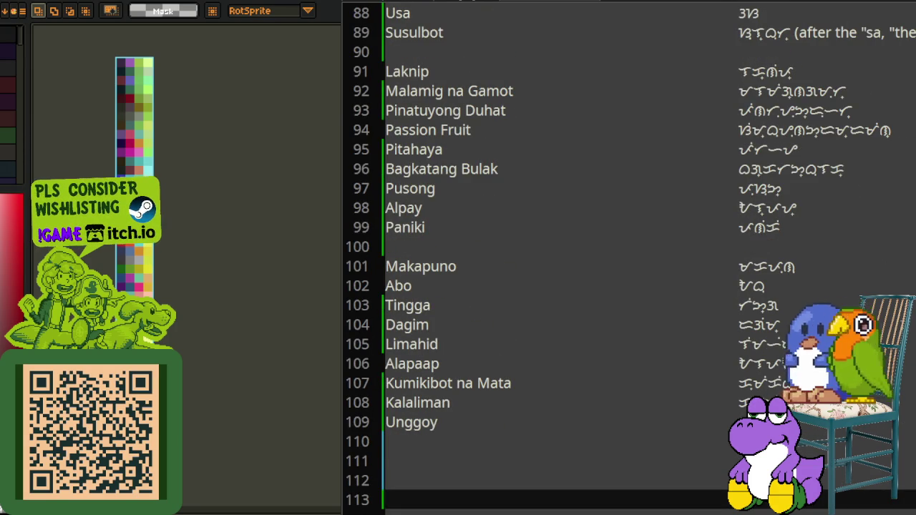
scroll(512, 348, "down", 3)
key("BackSpace")
key("BackSpace")
key("BackSpace")
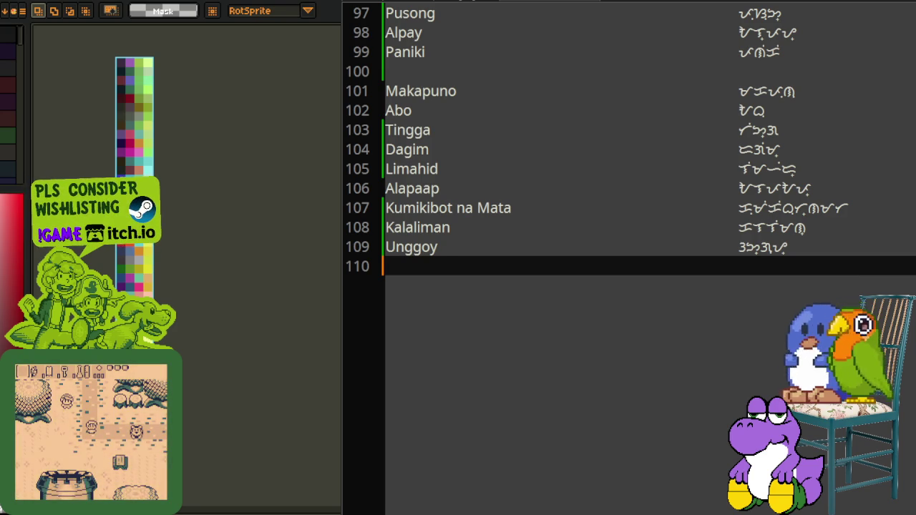
key("alt+Tab")
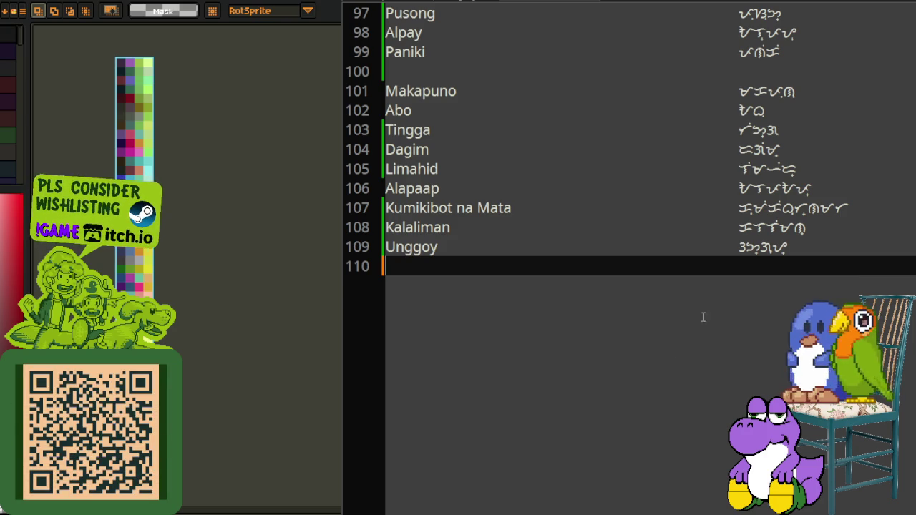
scroll(690, 312, "up", 4)
scroll(689, 313, "up", 4)
scroll(690, 313, "up", 7)
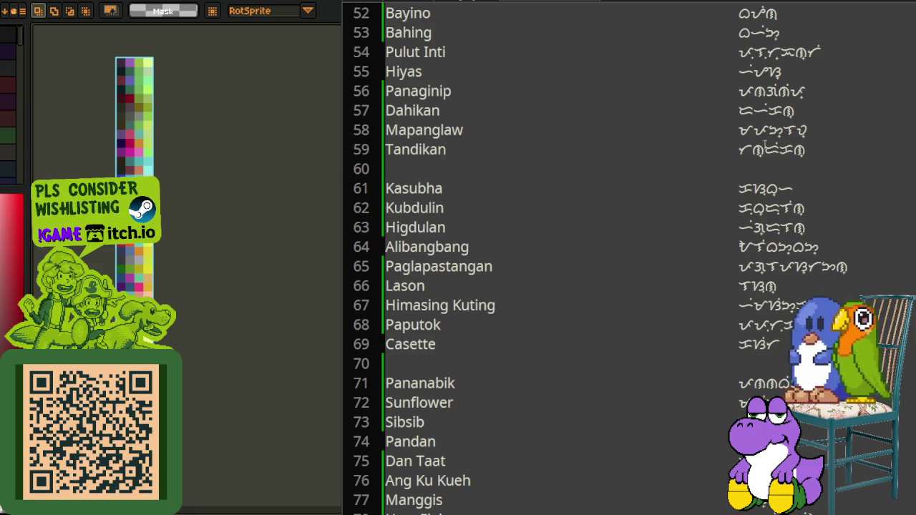
scroll(733, 84, "up", 6)
scroll(733, 84, "up", 2)
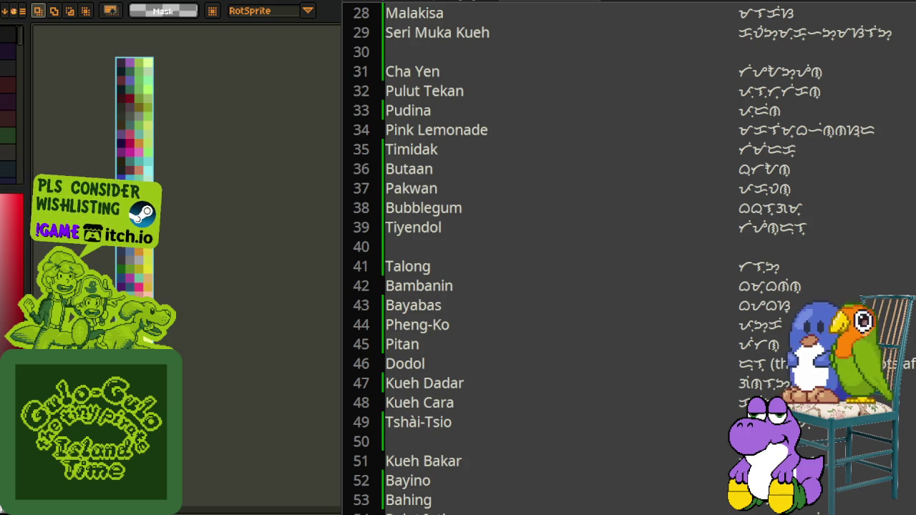
left_click(745, 104)
scroll(745, 105, "up", 3)
scroll(745, 104, "up", 6)
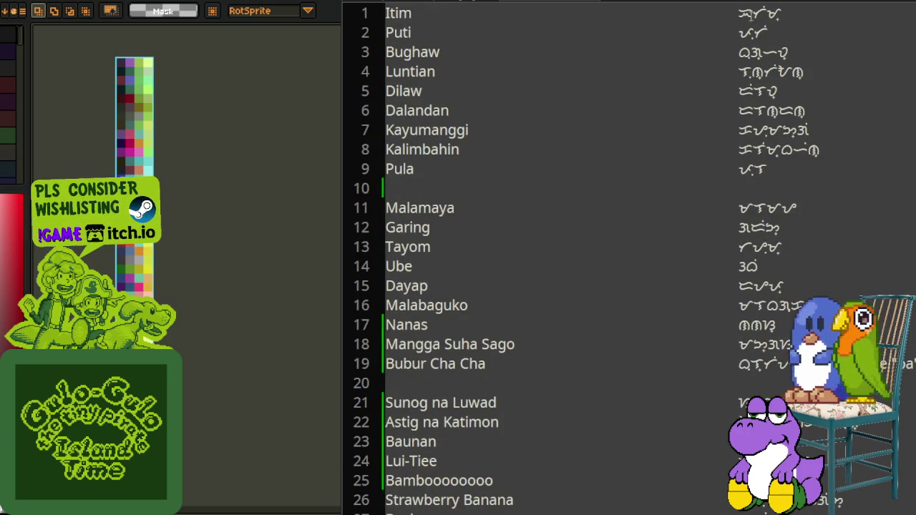
left_click(735, 10)
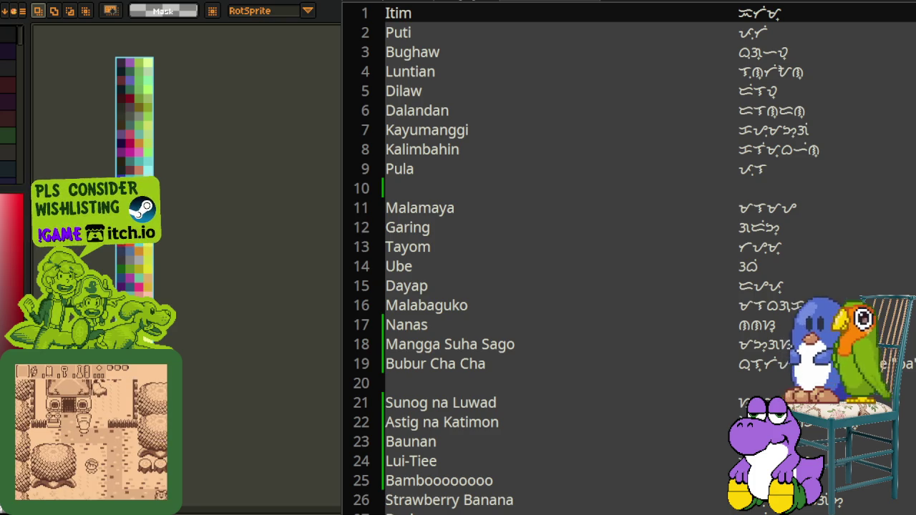
key("alt+Tab")
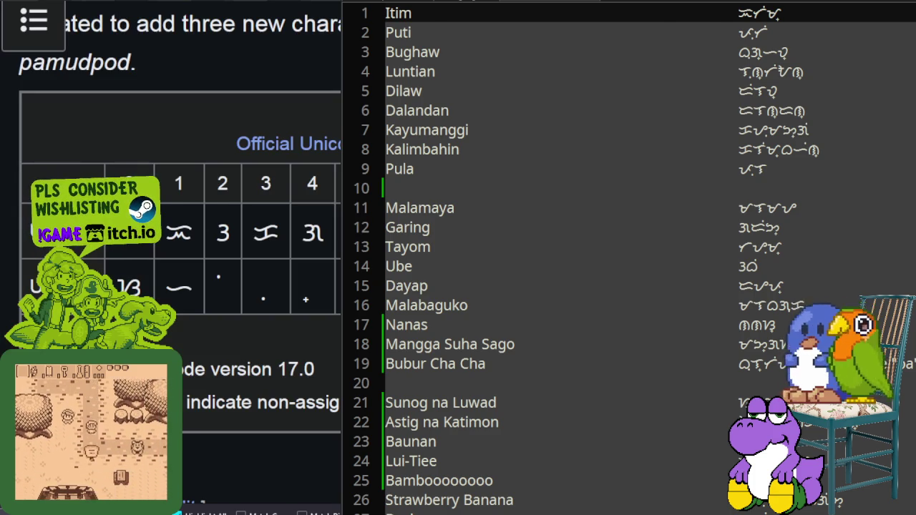
Step: Bring the Wikipedia Tagalog Unicode chart into view and zoom in on its U+171x row
key("alt+Tab")
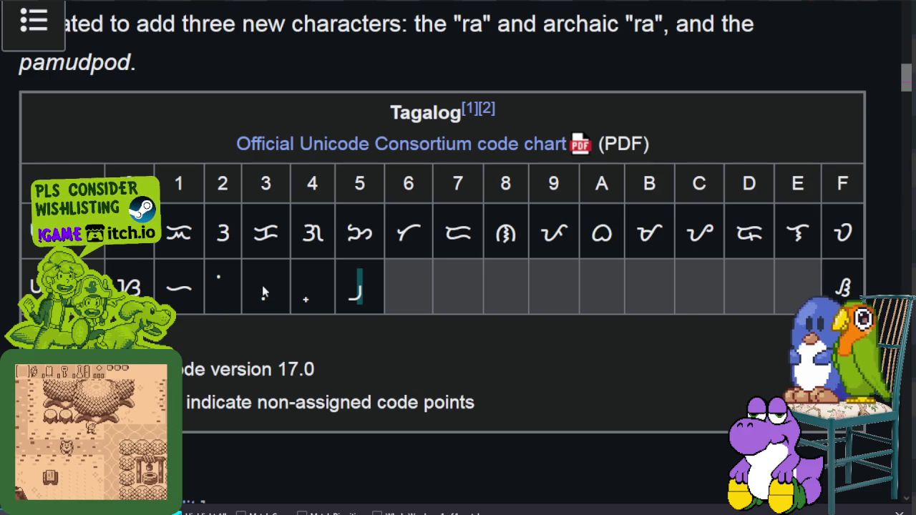
scroll(393, 373, "up", 2, "ctrl")
scroll(393, 374, "up", 1, "ctrl")
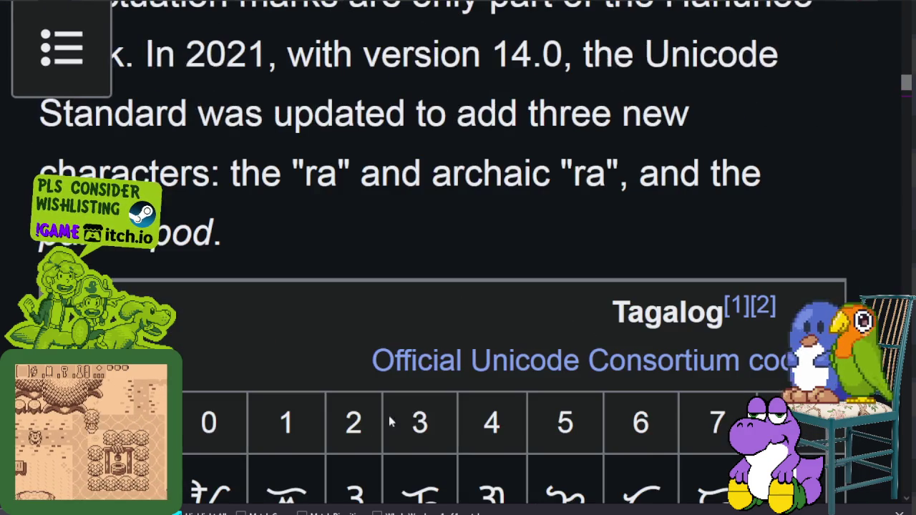
scroll(715, 419, "down", 5)
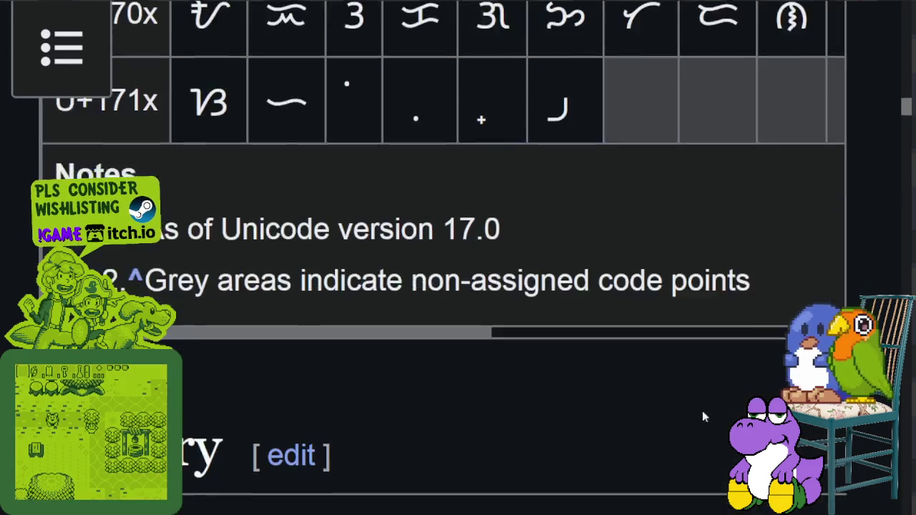
scroll(652, 348, "down", 3)
scroll(630, 371, "up", 5)
scroll(593, 378, "up", 1, "ctrl")
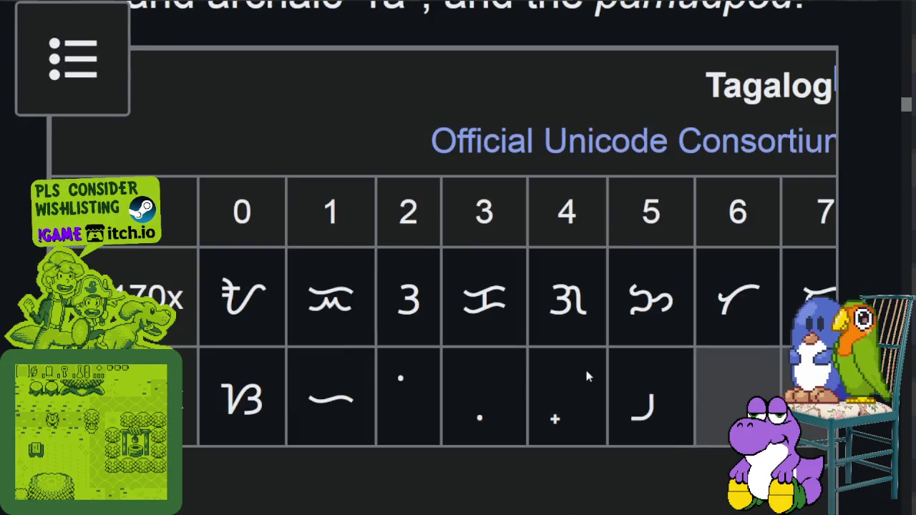
scroll(585, 366, "down", 3)
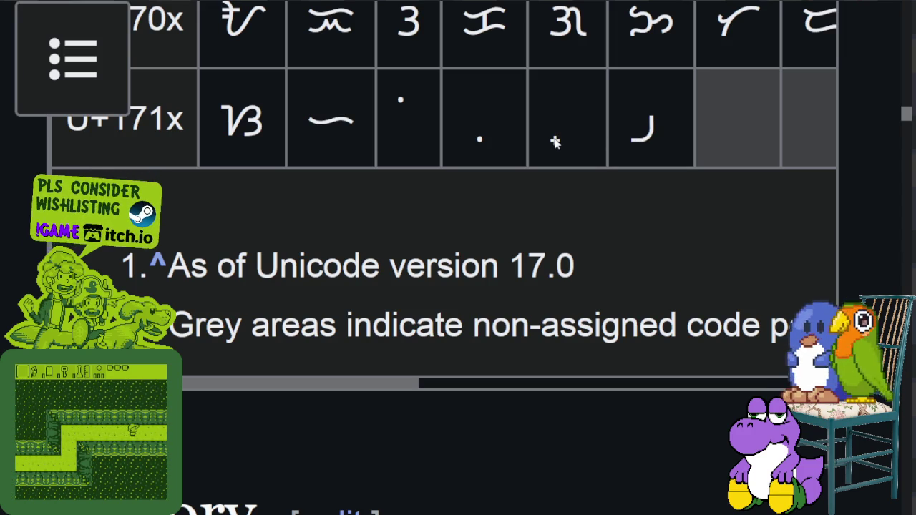
Step: Select the glyph at U+1715 in the chart and switch away from the browser
double_click(655, 124)
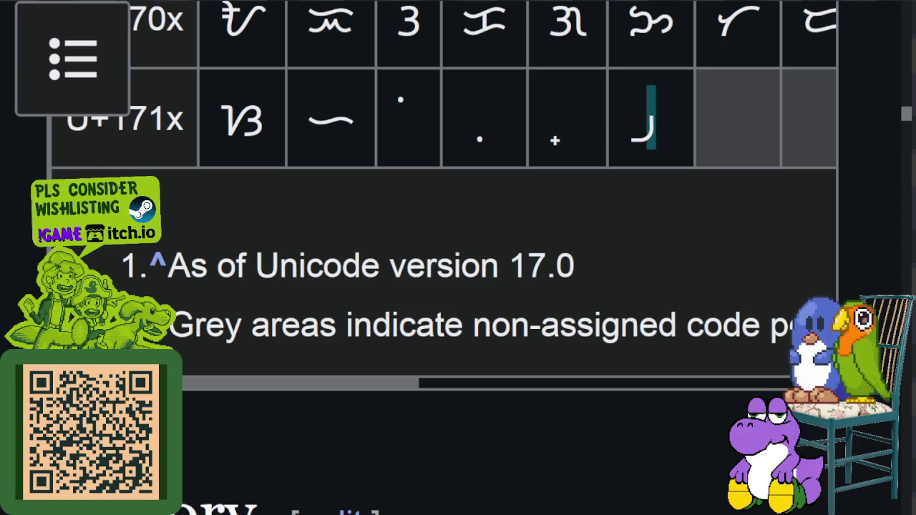
key("alt+Tab")
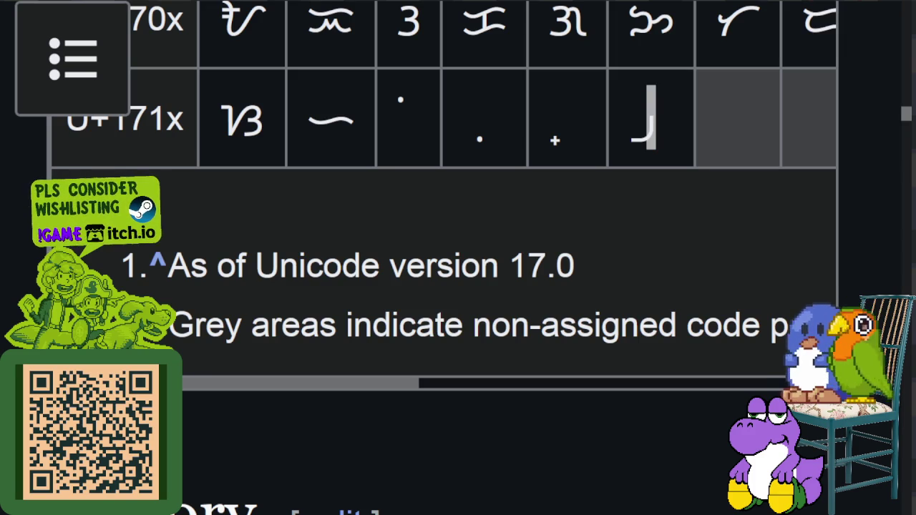
key("alt+Tab")
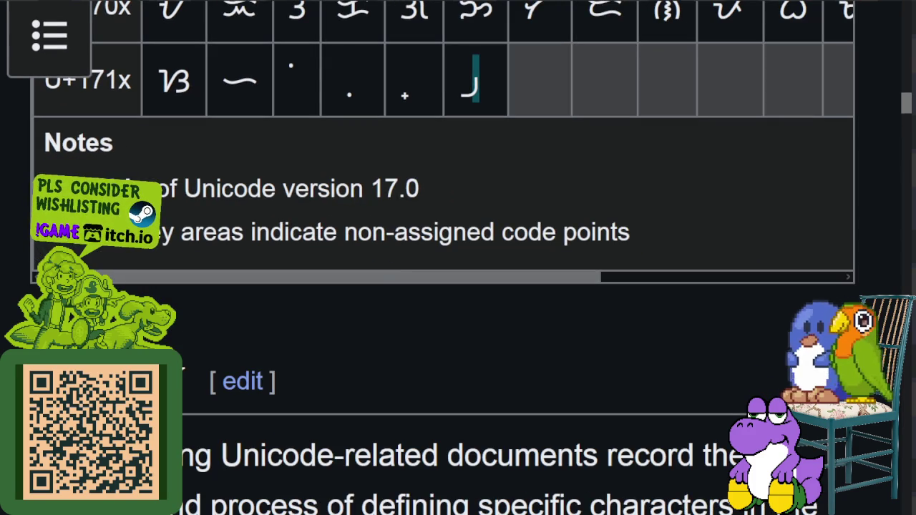
key("alt+Tab")
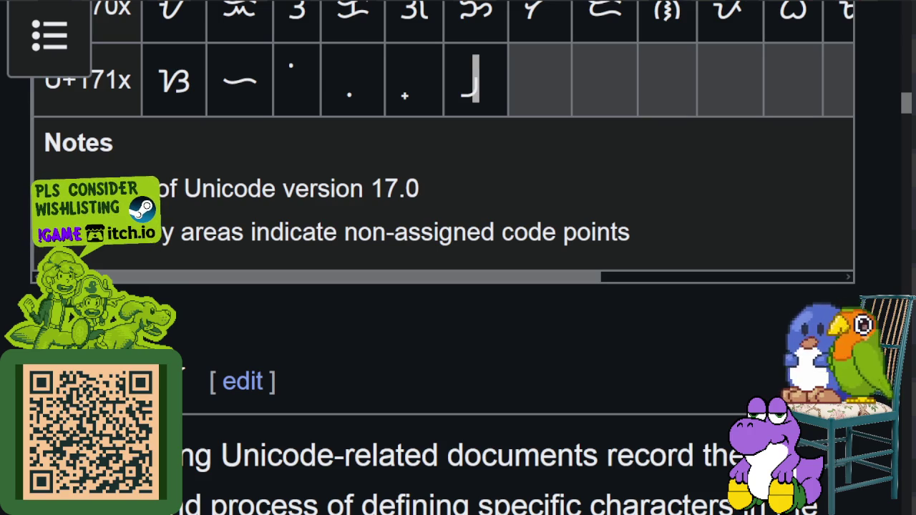
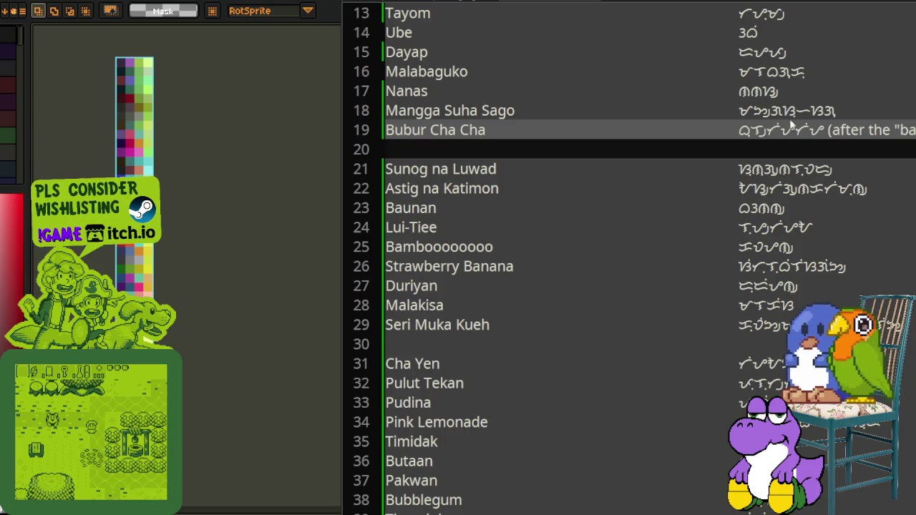
Step: Place the cursor on the Bubur Cha Cha line and scroll through the palette-name list
left_click(749, 131)
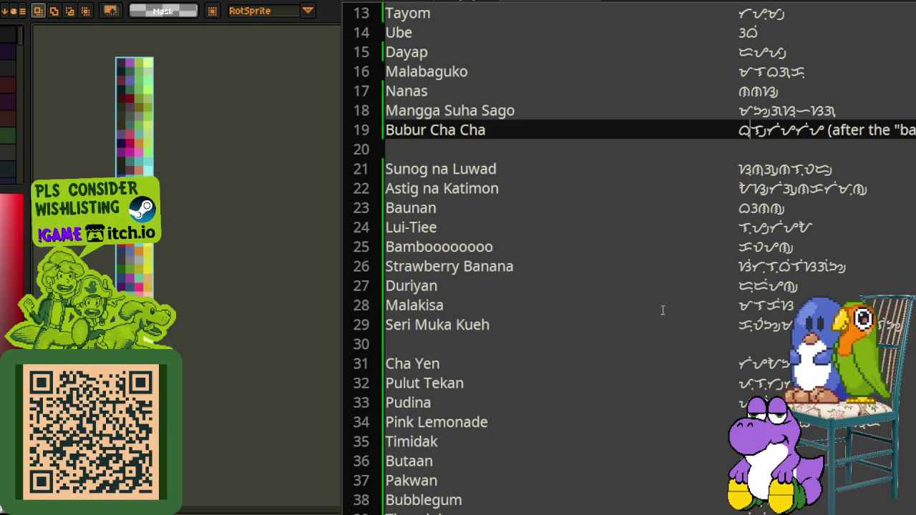
scroll(663, 310, "down", 3)
scroll(677, 317, "down", 2)
scroll(677, 317, "down", 8)
scroll(680, 318, "down", 4)
scroll(680, 318, "down", 7)
scroll(691, 322, "down", 3)
scroll(691, 323, "up", 5)
scroll(698, 327, "up", 7)
scroll(708, 332, "up", 9)
scroll(709, 329, "up", 9)
scroll(644, 330, "up", 2)
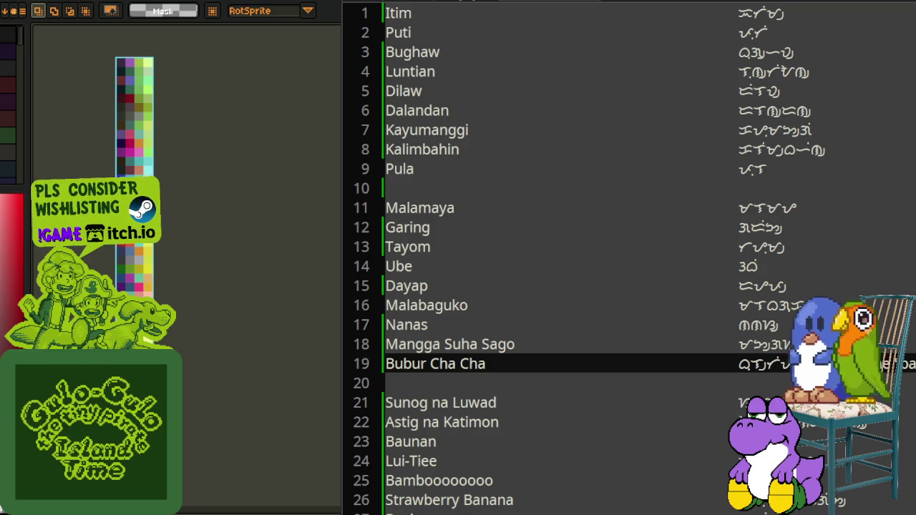
Step: Try the colour picker, then hide and restore the color_palettes image with Delete and Ctrl+Z
key("i")
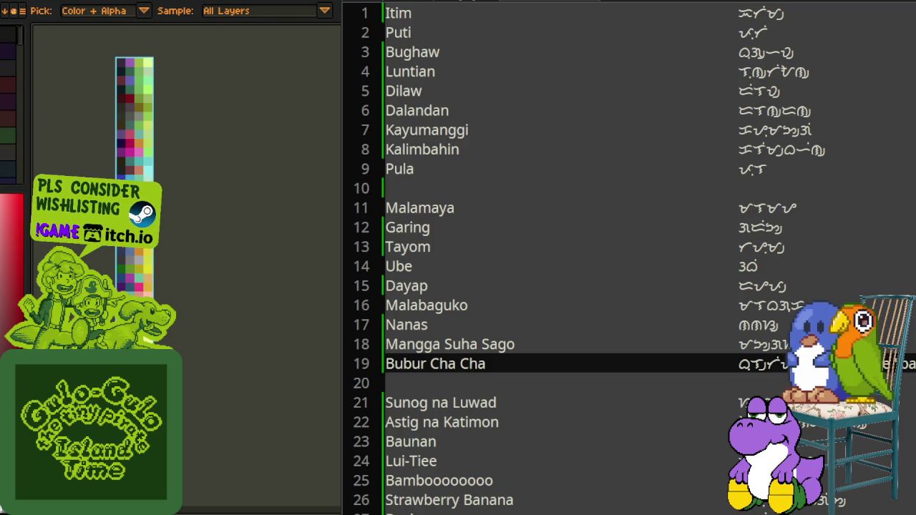
key("Escape")
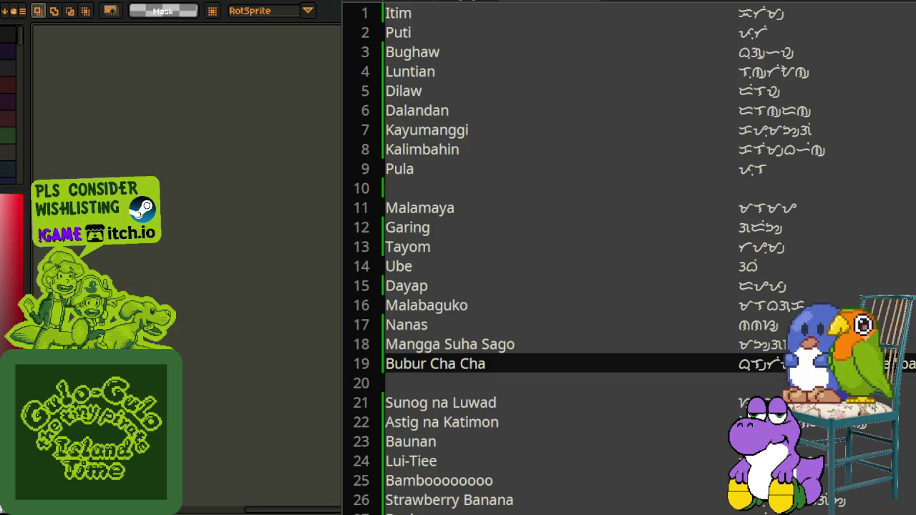
scroll(81, 40, "up", 2)
scroll(82, 41, "up", 2)
scroll(82, 41, "up", 1)
key("Delete")
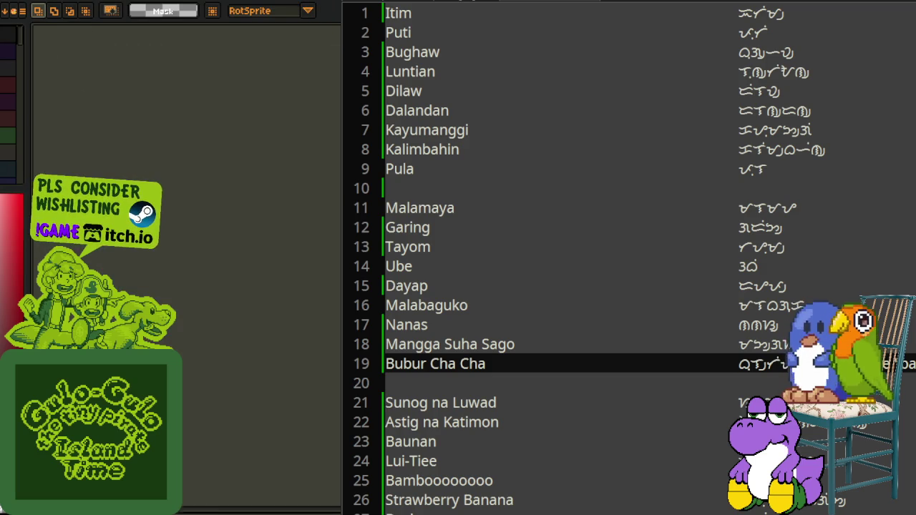
key("ctrl+z")
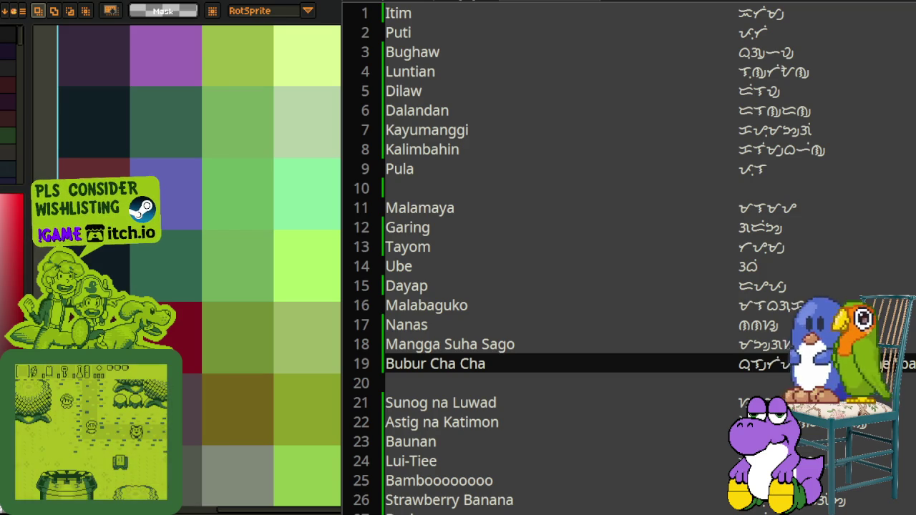
Step: Pan the zoomed color_palettes image to bring the swatch strip into view
key("m")
mouse_move(262, 172)
left_mouse_down()
mouse_move(250, 214)
mouse_move(265, 198)
left_mouse_up()
key("r")
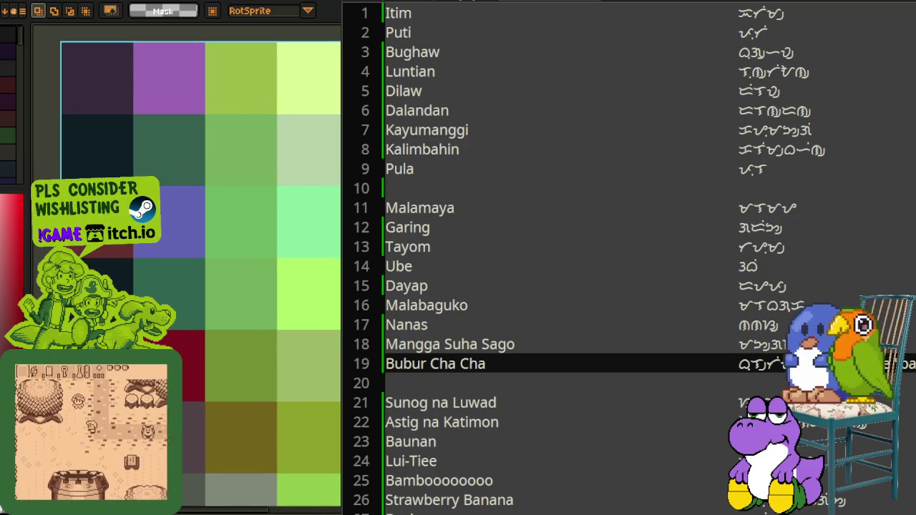
scroll(297, 190, "down", 2)
scroll(297, 190, "down", 3)
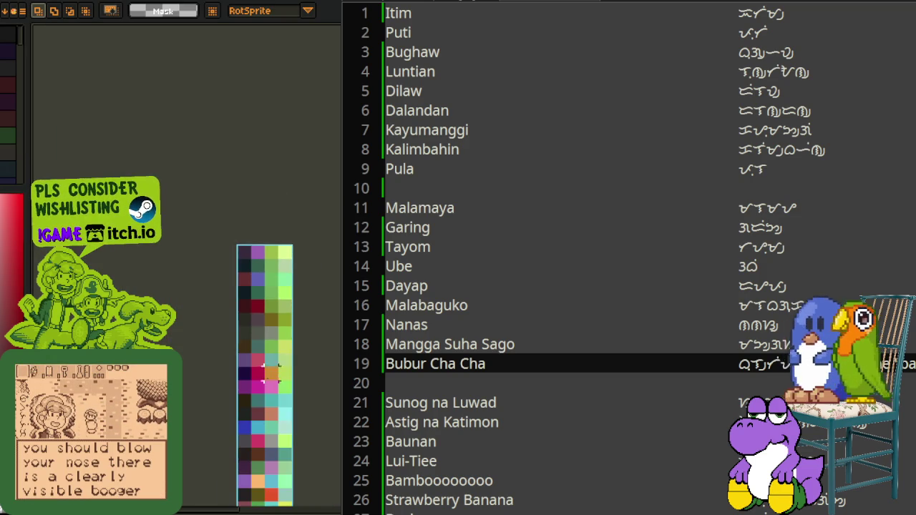
key("m")
scroll(297, 190, "down", 2)
left_click_drag(292, 241, 276, 241)
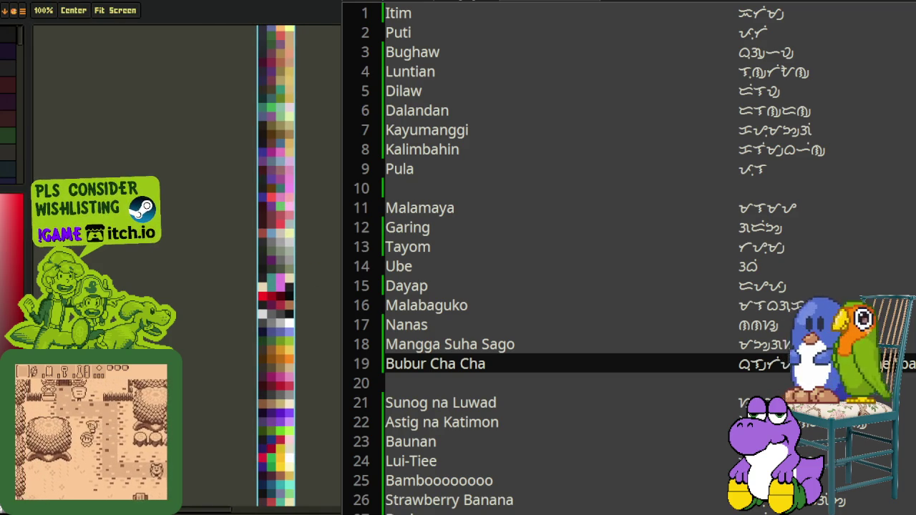
key("m")
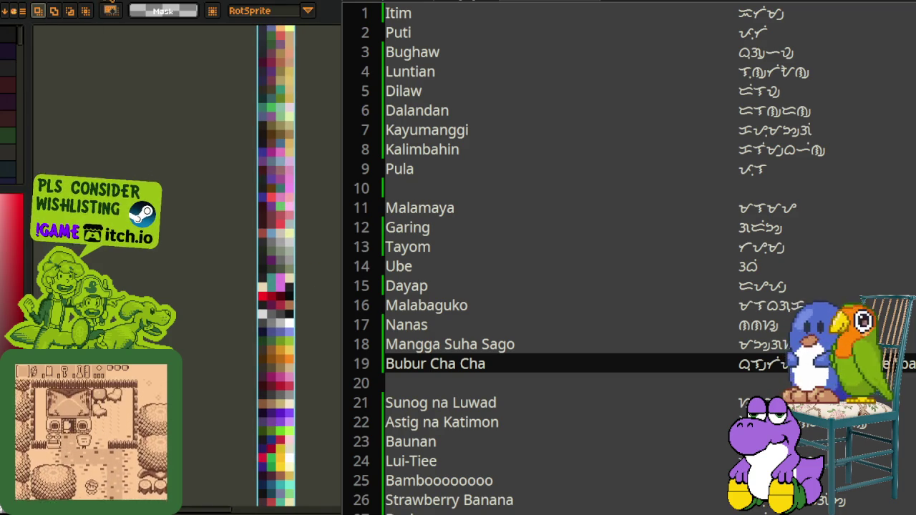
Step: Switch to the recoloured tileset sheet tab and zoom out on it
key("ctrl+Tab")
key("h")
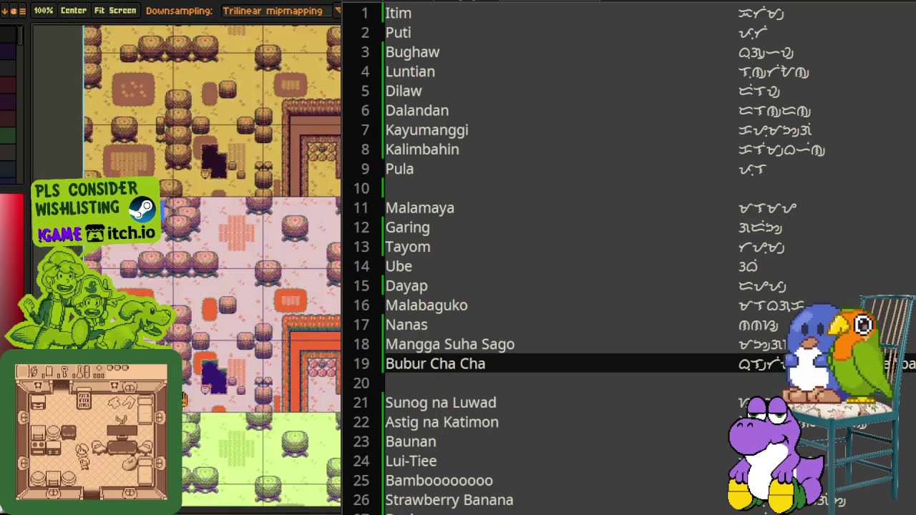
scroll(211, 265, "up", 5)
scroll(212, 265, "up", 5)
scroll(211, 265, "up", 3)
key("m")
key("h")
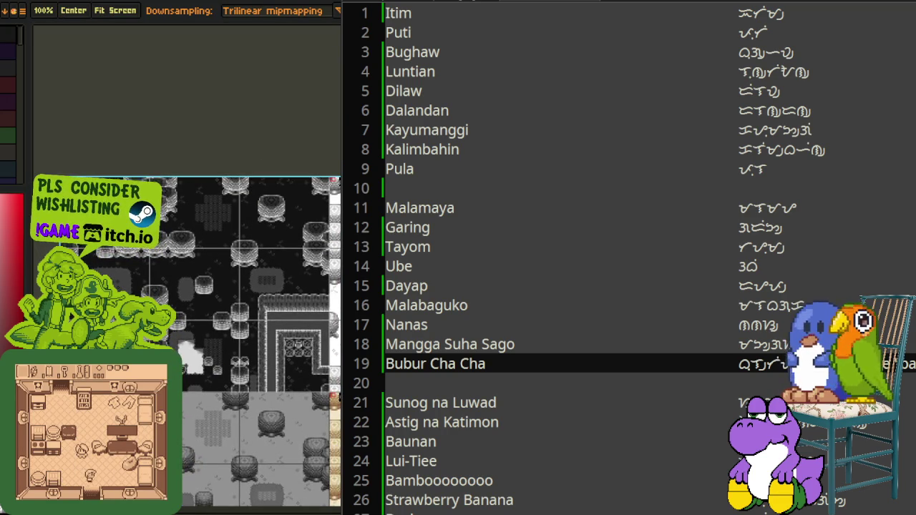
key("m")
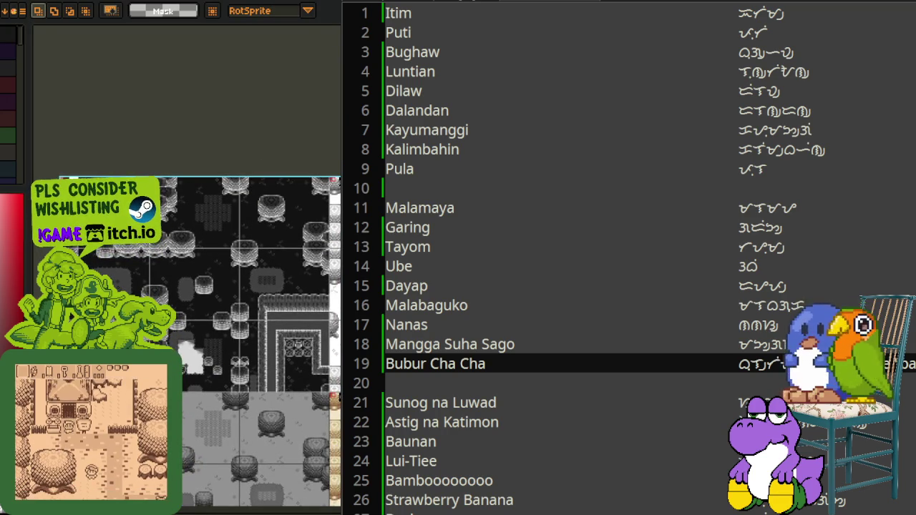
Step: Pan down and right across the recoloured tileset maps
key("h")
scroll(209, 245, "down", 5)
scroll(210, 245, "down", 5)
scroll(210, 245, "down", 3)
scroll(191, 251, "right", 3)
scroll(267, 242, "right", 3)
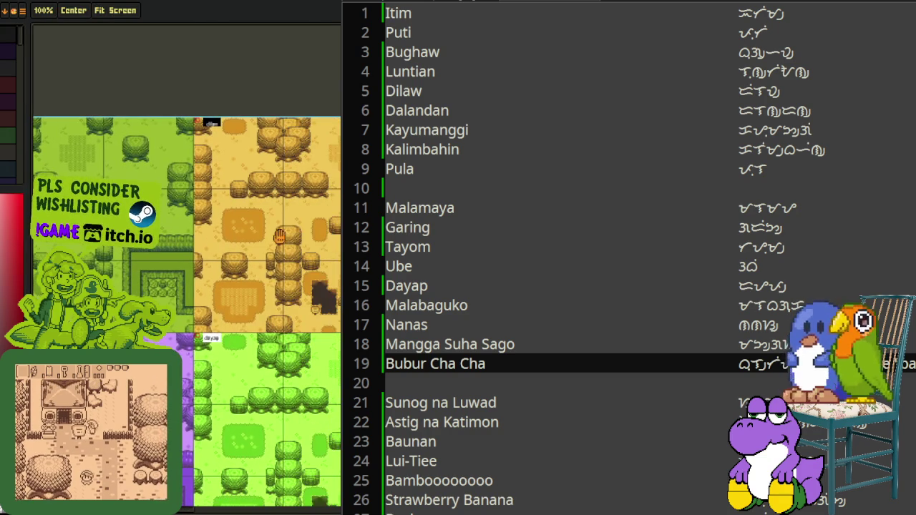
key("m")
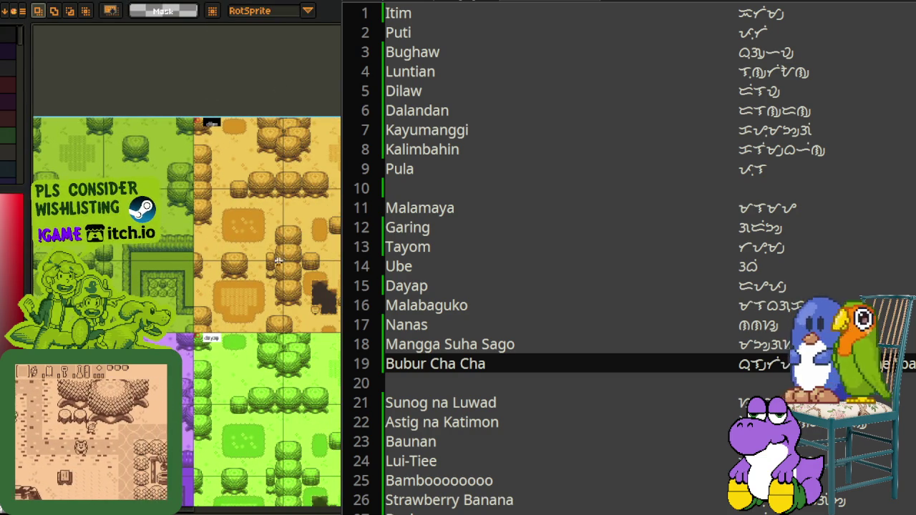
scroll(186, 286, "right", 2)
scroll(186, 287, "right", 2)
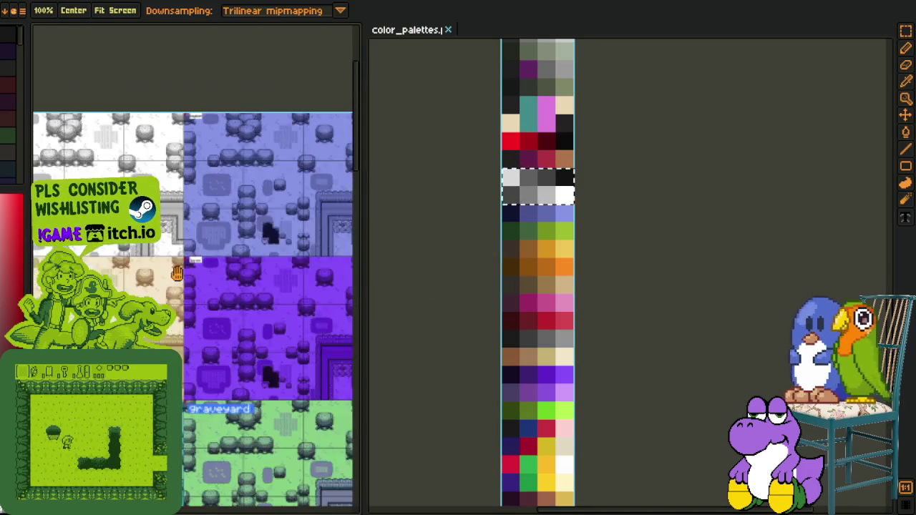
Step: Select the red row of the colour palette swatches
scroll(474, 143, "up", 3)
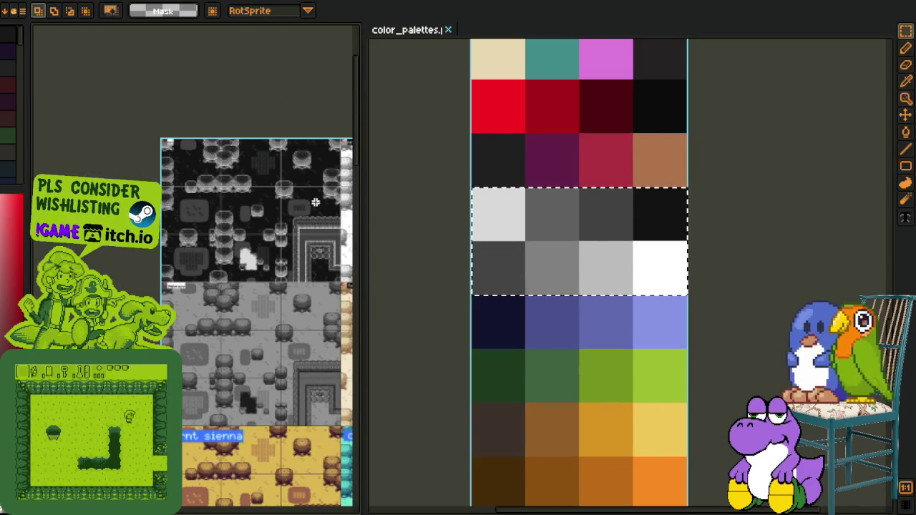
scroll(230, 283, "down", 5)
key("r")
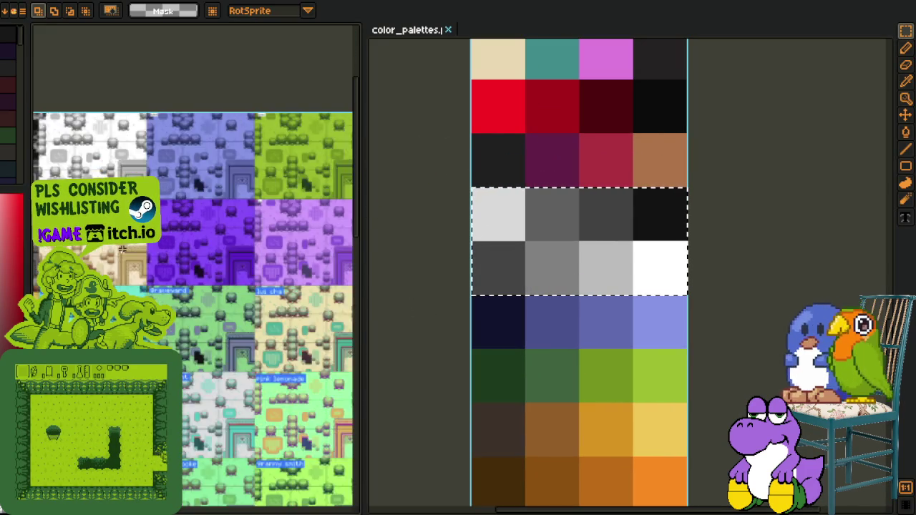
left_click_drag(526, 133, 689, 135)
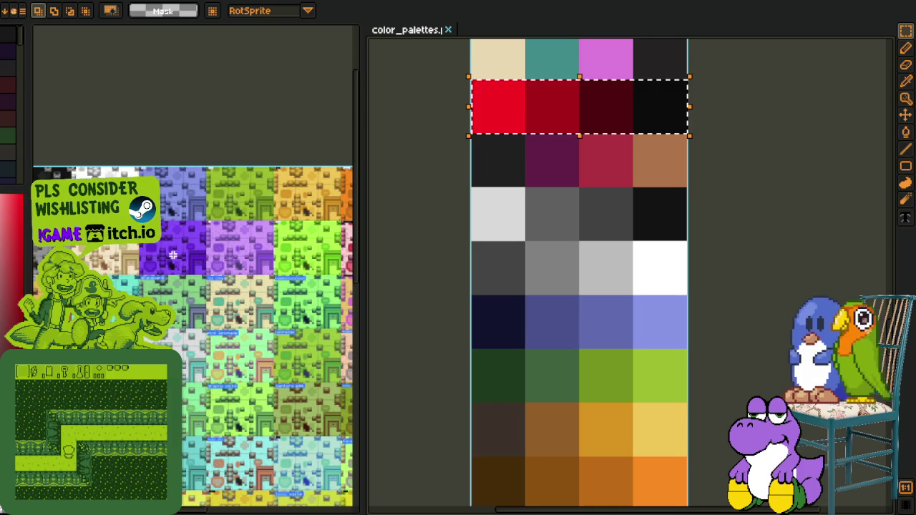
Step: Zoom and pan the tileset sheet to bring the cherry pie tiles into view
scroll(173, 256, "down", 2)
key("z")
scroll(172, 255, "down", 2)
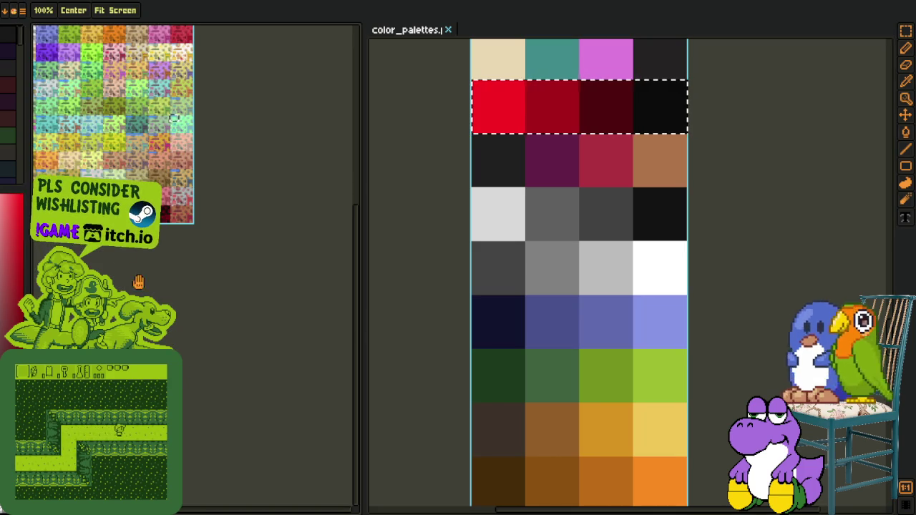
scroll(174, 118, "up", 3)
scroll(306, 216, "up", 3)
scroll(307, 216, "down", 1)
left_click_drag(291, 211, 114, 207)
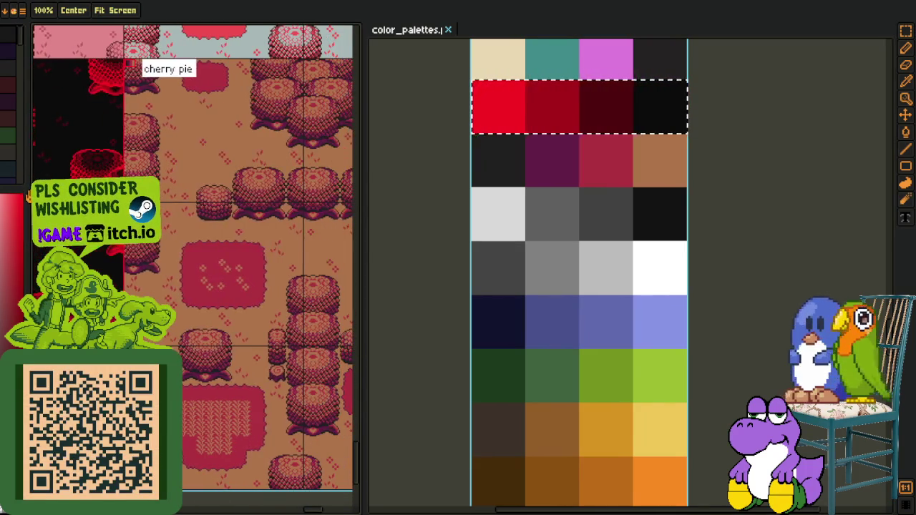
key("r")
Step: Pan across the dark, white, grey and sepia recoloured tileset variants
scroll(653, 181, "down", 2)
scroll(653, 182, "down", 3)
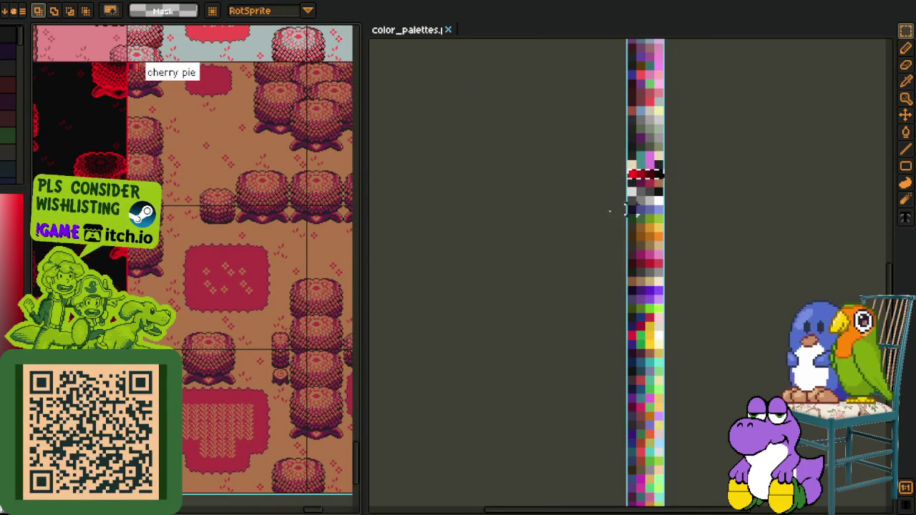
scroll(558, 216, "up", 2)
scroll(214, 187, "down", 2)
key("n")
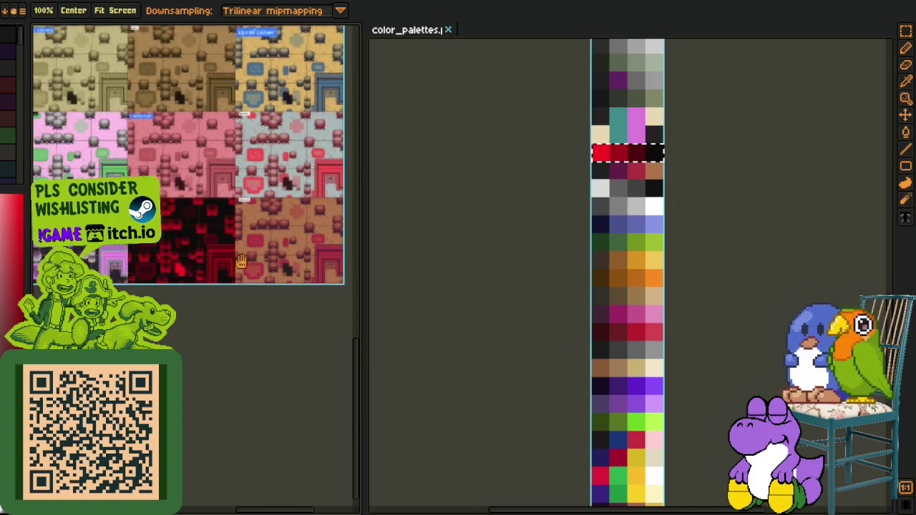
mouse_move(282, 215)
left_mouse_down()
mouse_move(284, 339)
mouse_move(211, 239)
left_mouse_up()
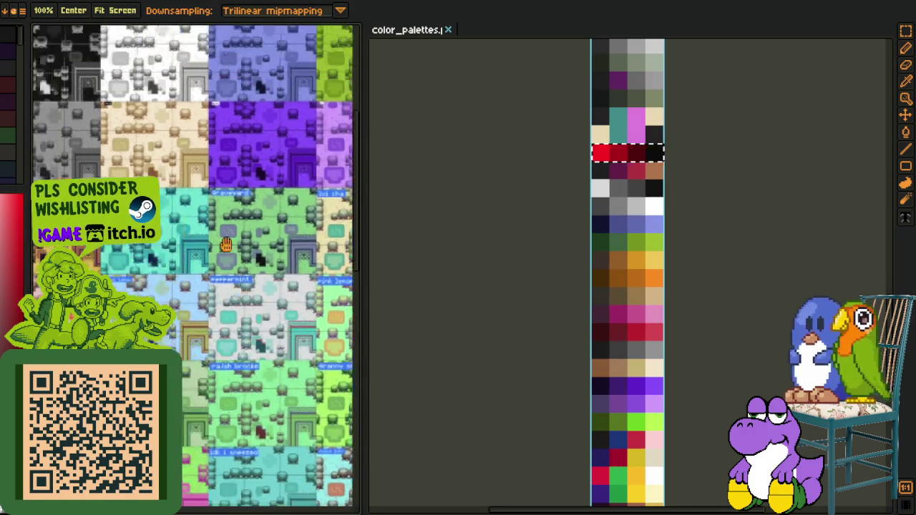
key("r")
scroll(212, 239, "up", 1)
scroll(604, 200, "up", 1)
Step: Paste a block onto the light-grey palette swatch, then undo the paste
left_click(586, 179)
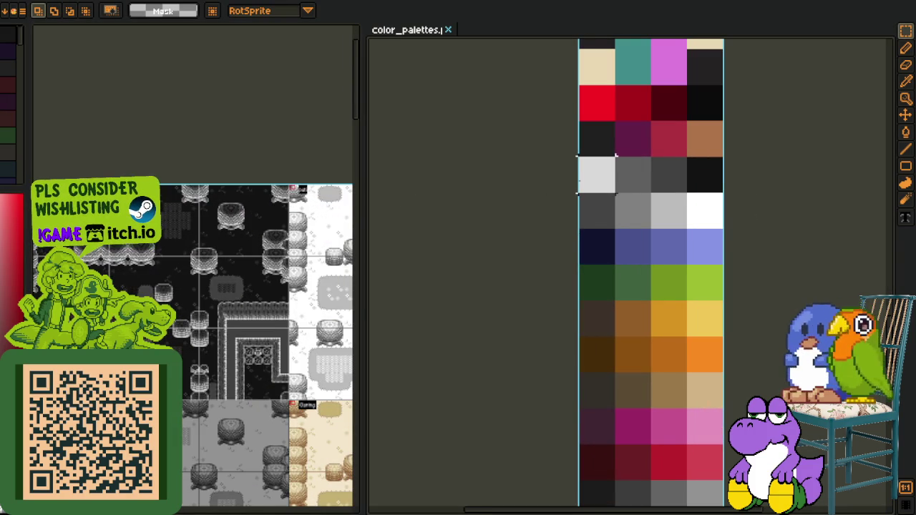
key("ctrl+v")
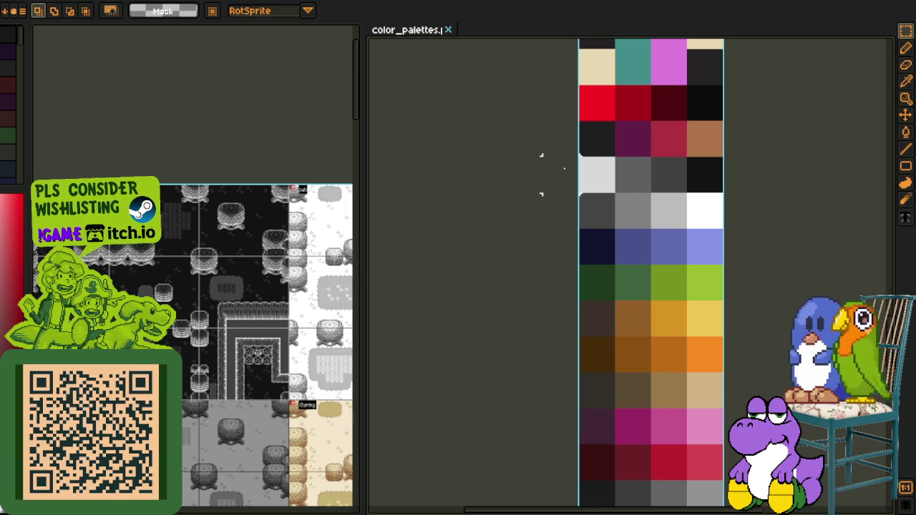
left_click_drag(548, 168, 584, 168)
key("ctrl+z")
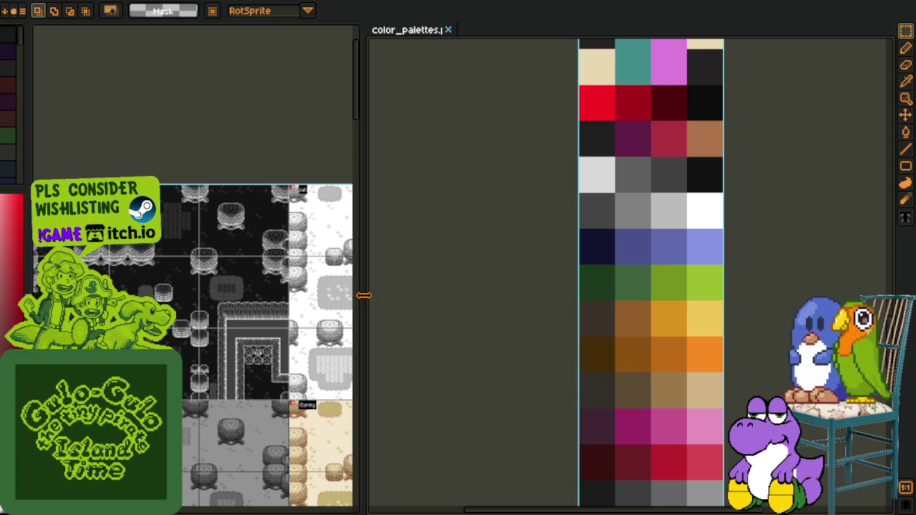
Step: Drag the splitter to widen the tileset canvas, then return to the Baybayin colour-name list
left_click_drag(363, 294, 477, 305)
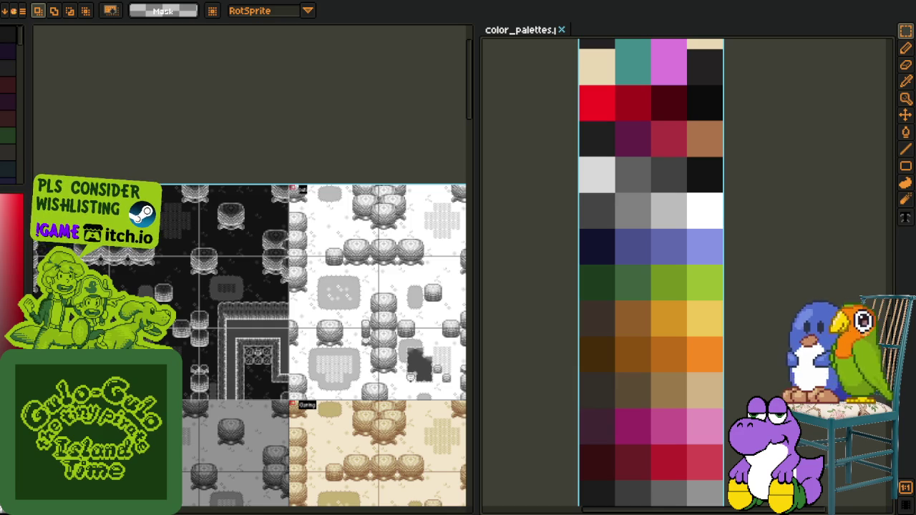
key("alt+Tab")
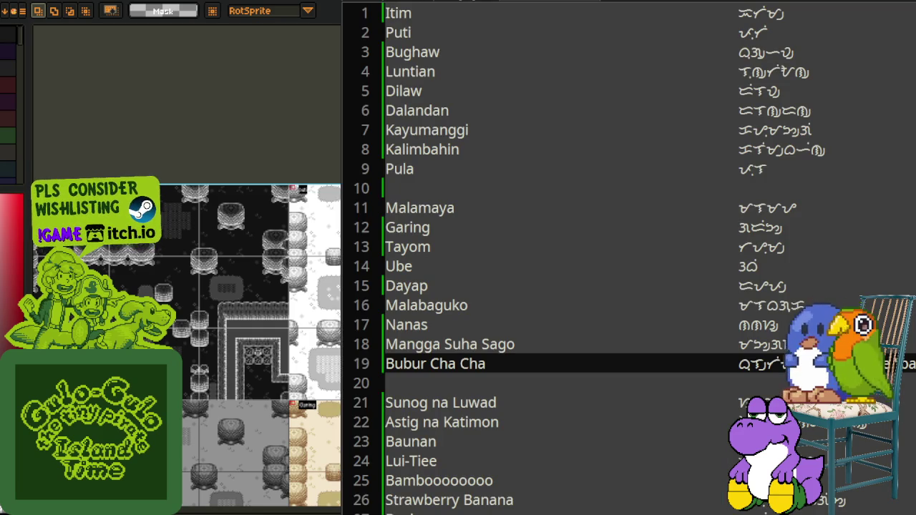